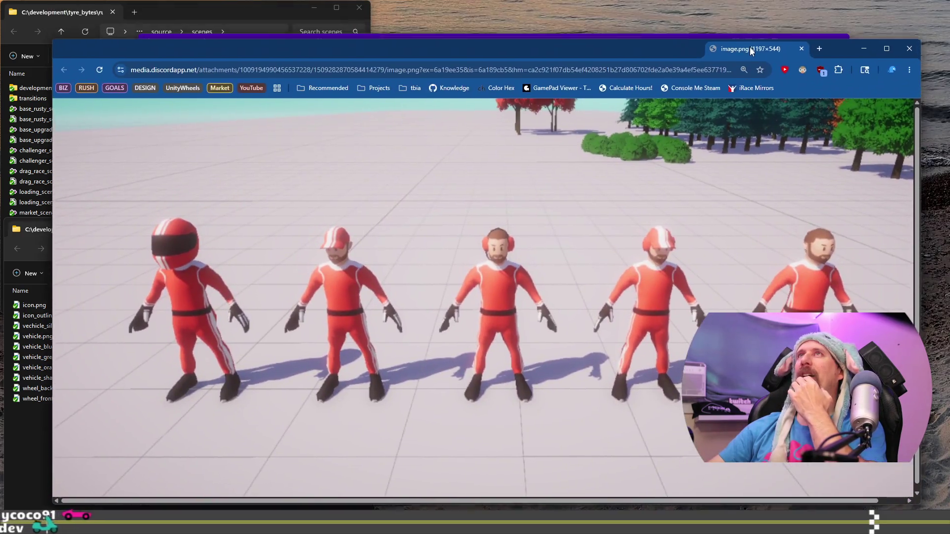
Step: Position and resize the Chrome window with the racer render over VS Code, address bar visible
drag(750, 0, 750, 47)
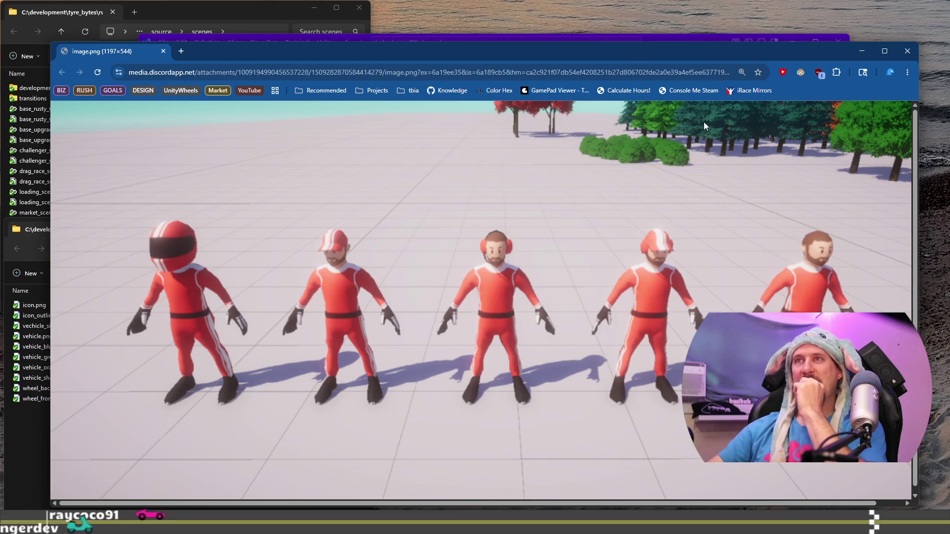
mouse_move(916, 507)
mouse_down()
mouse_move(875, 467)
mouse_move(936, 505)
mouse_up()
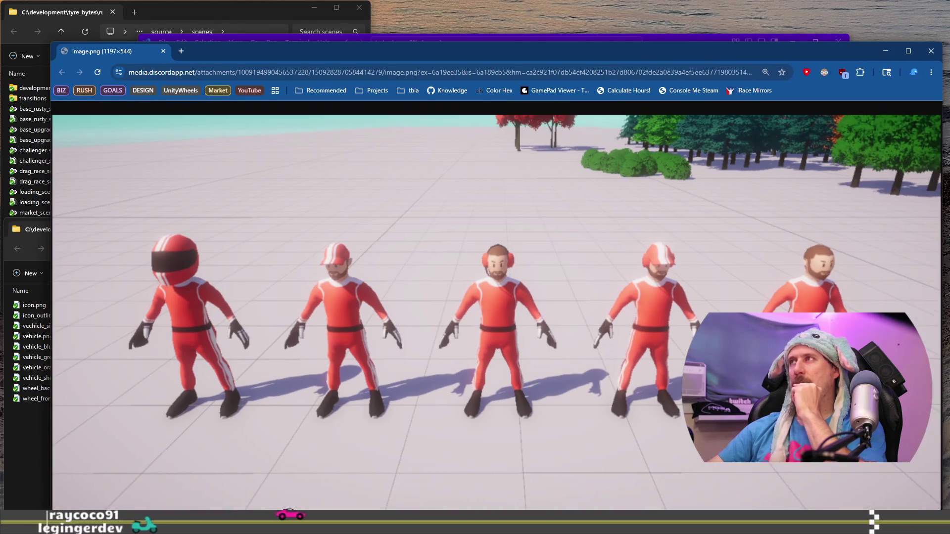
mouse_move(637, 50)
mouse_down()
mouse_move(590, 0)
mouse_move(608, 0)
mouse_up()
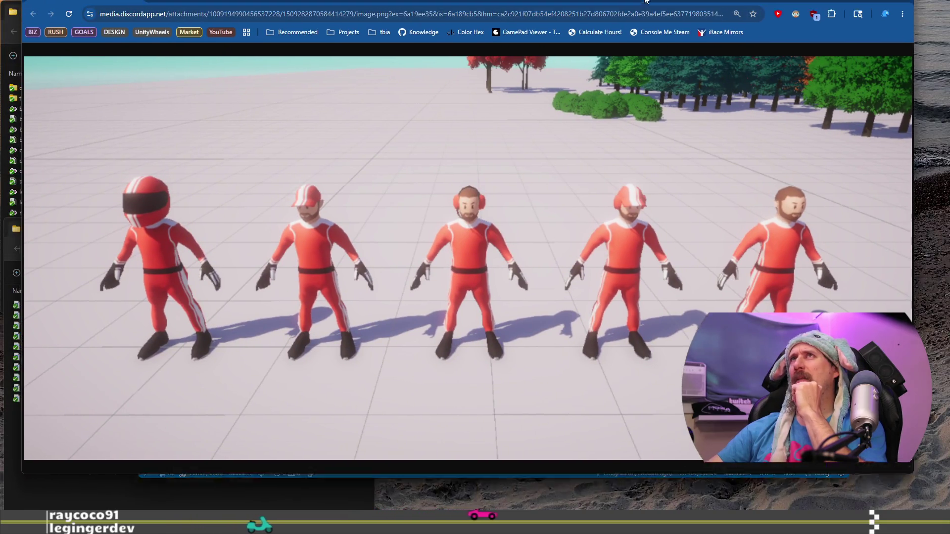
drag(608, 0, 612, 13)
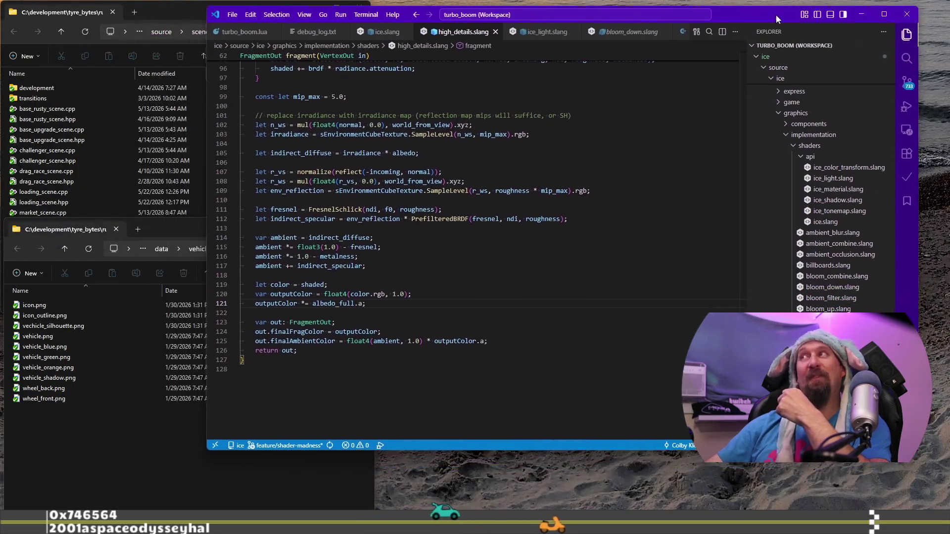
Step: Move the VS Code window up and right so high_details.slang is uncovered
drag(707, 43, 795, 22)
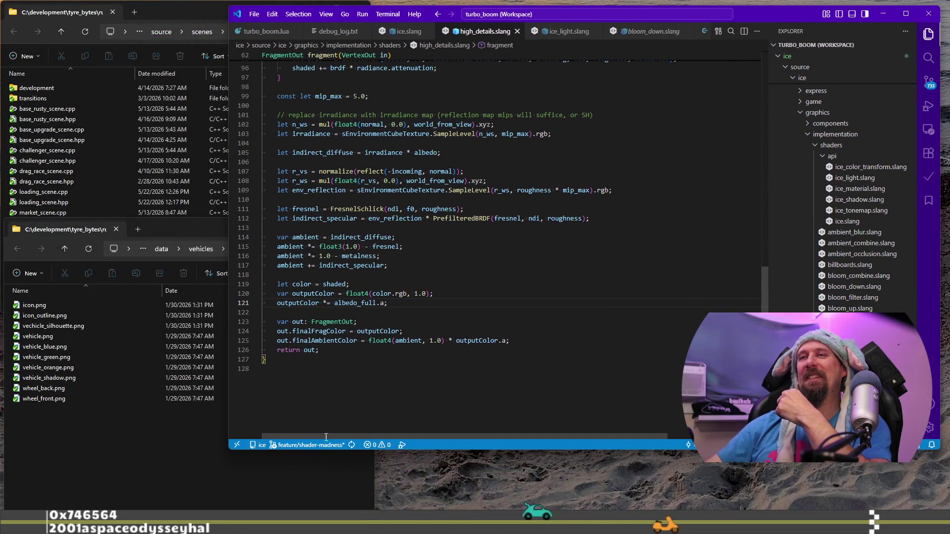
Step: Enlarge and nudge the VS Code window, then close it to reveal the desktop
drag(228, 451, 107, 468)
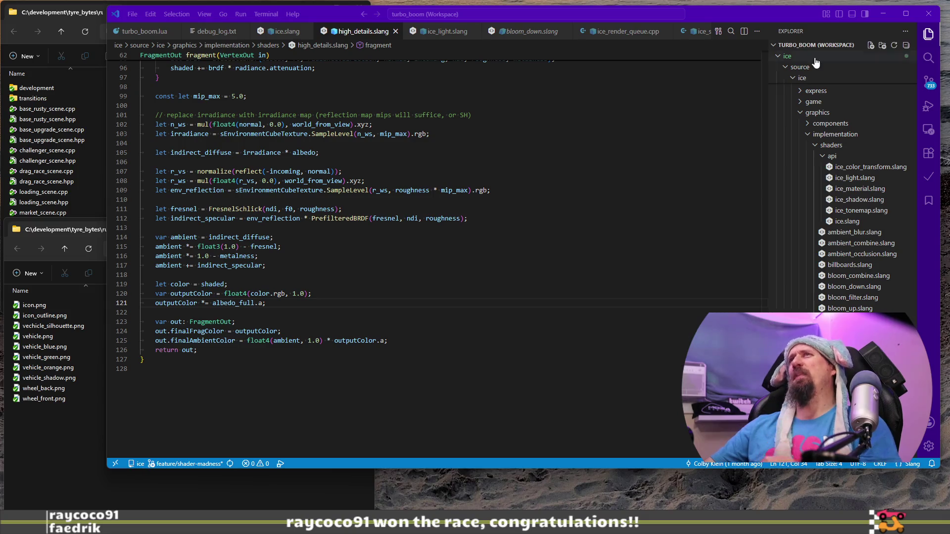
drag(794, 21, 780, 22)
click(916, 15)
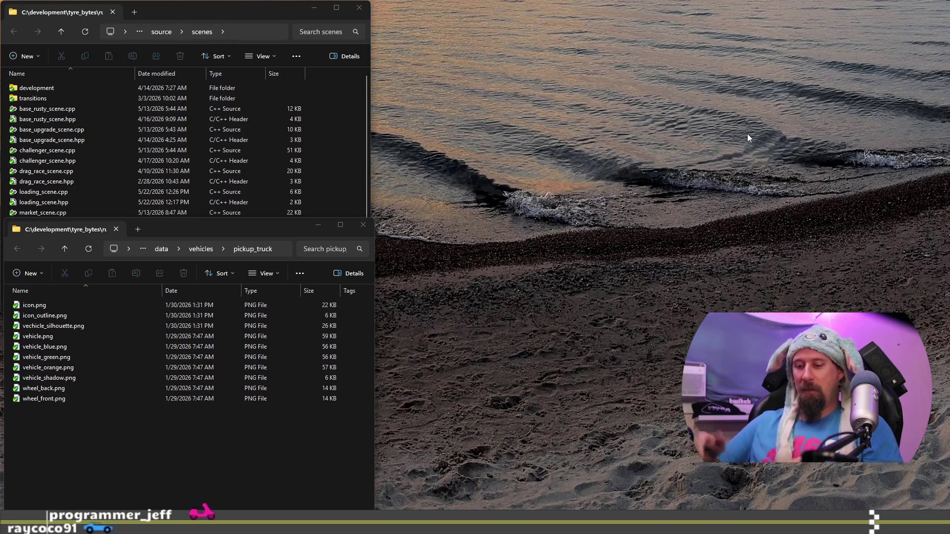
Step: Launch Blender 4.5 and check the Blender LTS releases page in Chrome
key(super)
text(blen)
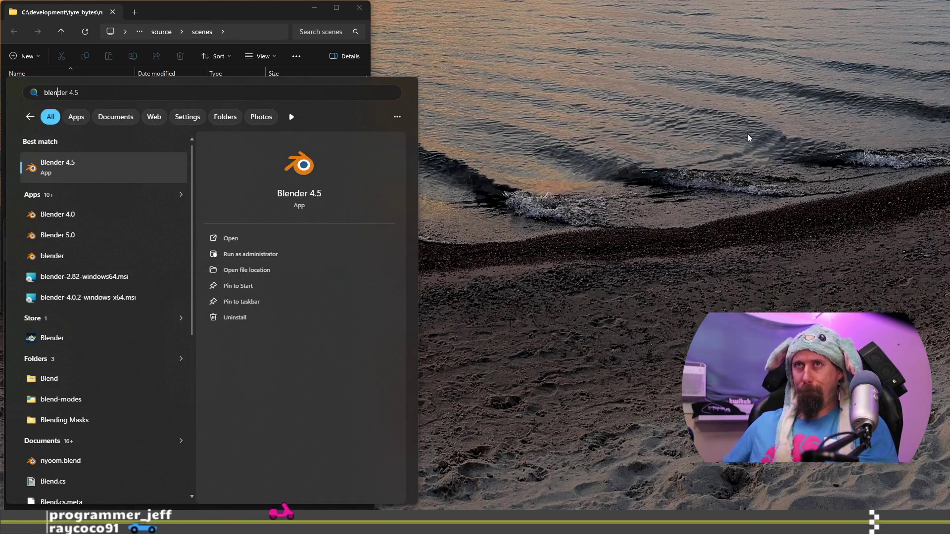
key(Return)
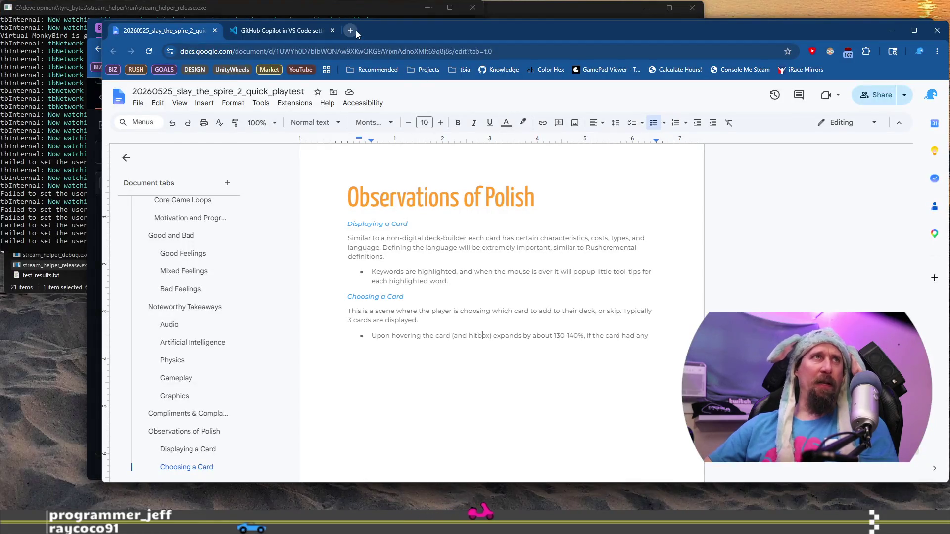
click(355, 31)
text(blender)
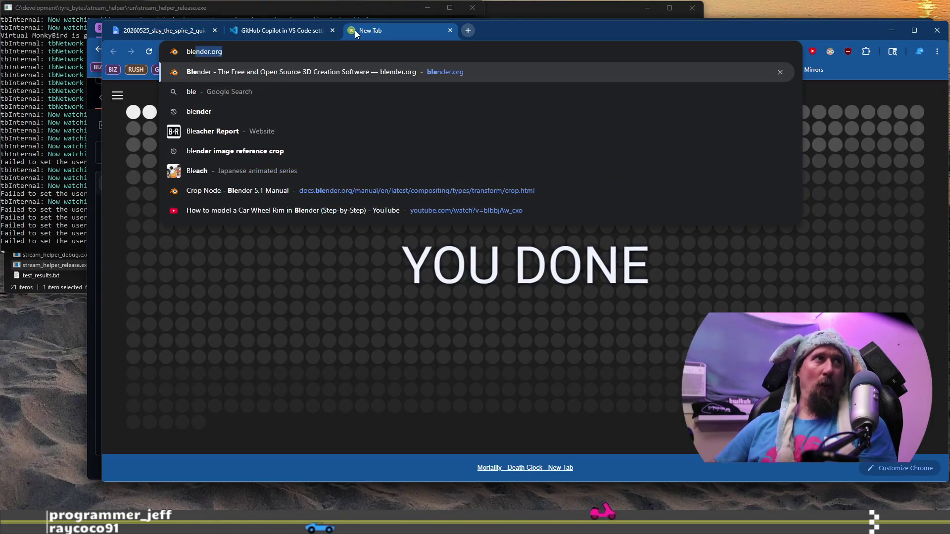
key(Return)
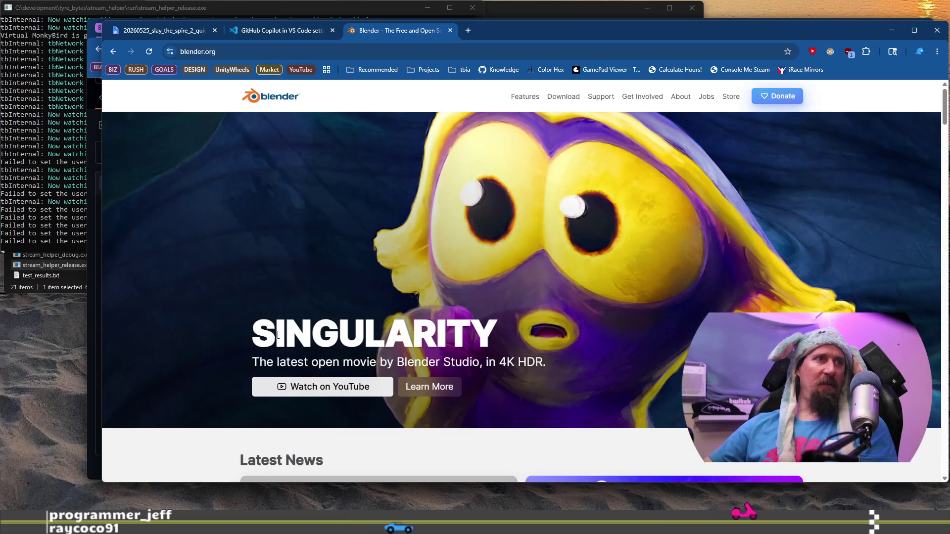
scroll(267, 336, down, 3)
scroll(246, 337, down, 3)
scroll(246, 337, up, 2)
scroll(249, 252, up, 4)
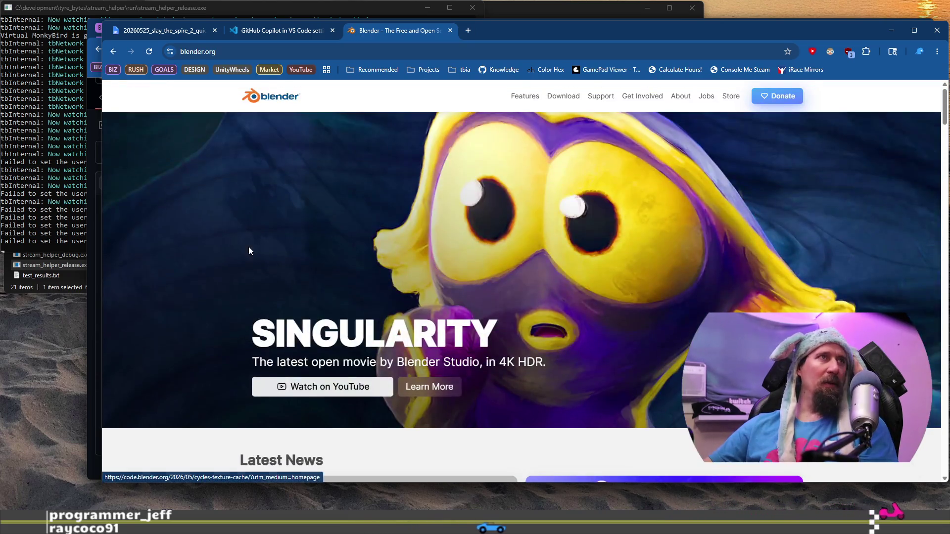
click(553, 101)
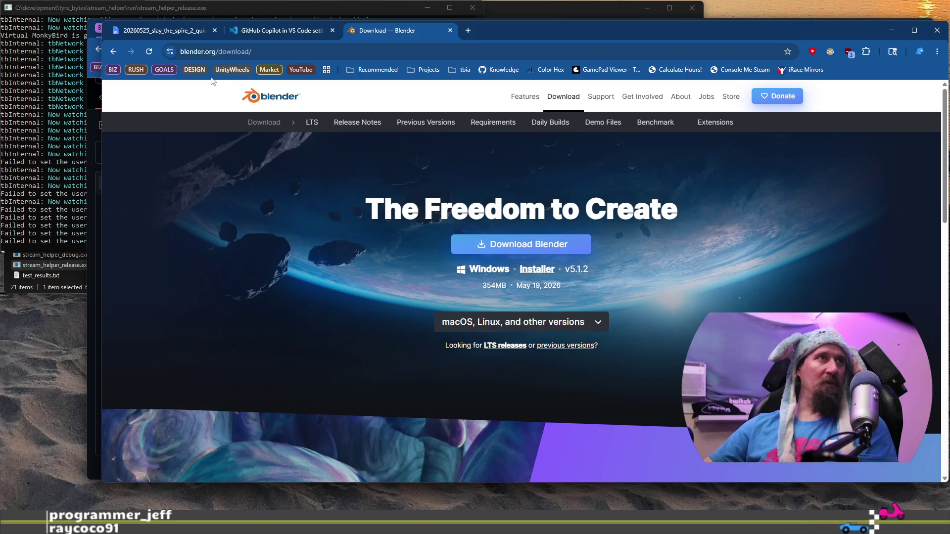
click(312, 122)
scroll(236, 222, down, 3)
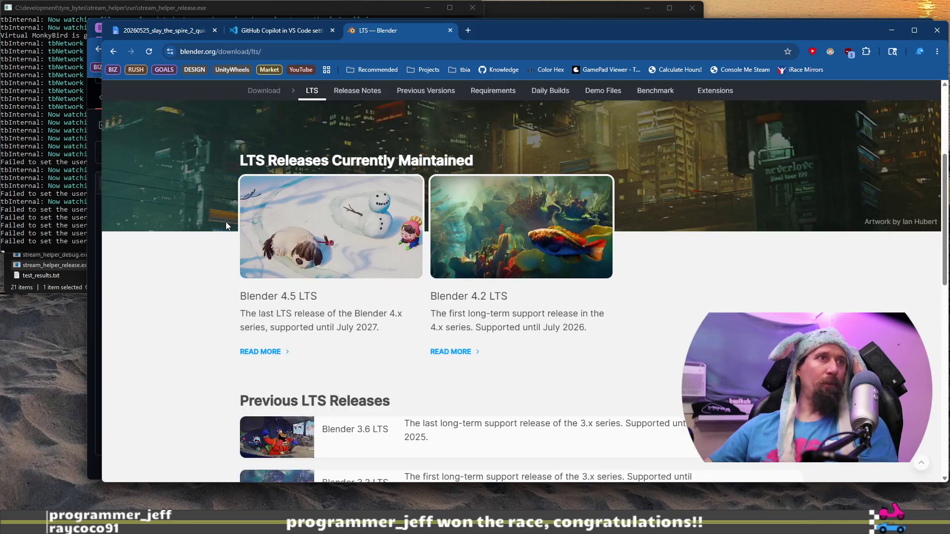
scroll(226, 222, down, 1)
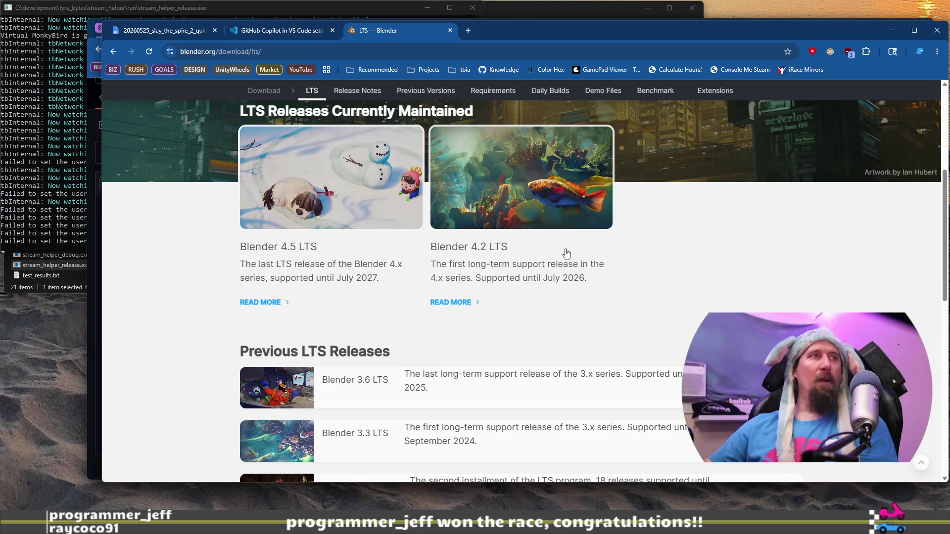
click(936, 31)
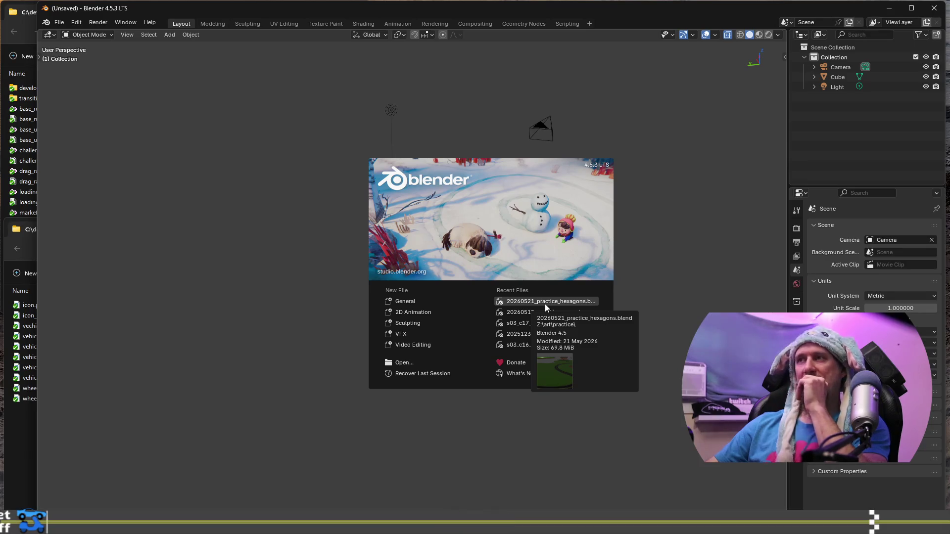
Step: Open 20260521_practice_hexagons.blend from Recent Files
click(546, 302)
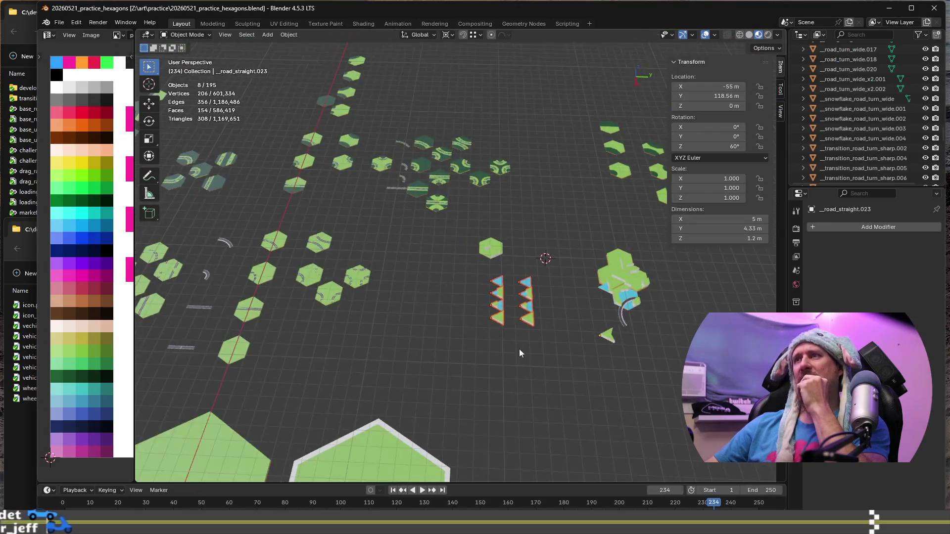
Step: Orbit the viewport to reveal more of the hexagon tiles
mouse_move(621, 348)
middle_down()
mouse_move(562, 351)
mouse_move(635, 360)
mouse_move(434, 296)
middle_up()
scroll(461, 275, up, 2)
scroll(492, 251, up, 3)
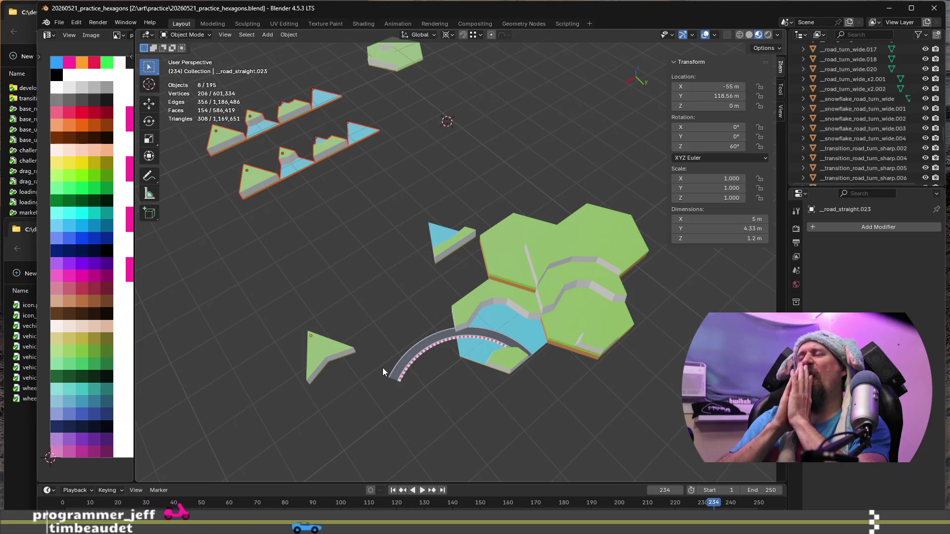
mouse_move(536, 338)
middle_down()
mouse_move(473, 292)
mouse_move(532, 340)
middle_up()
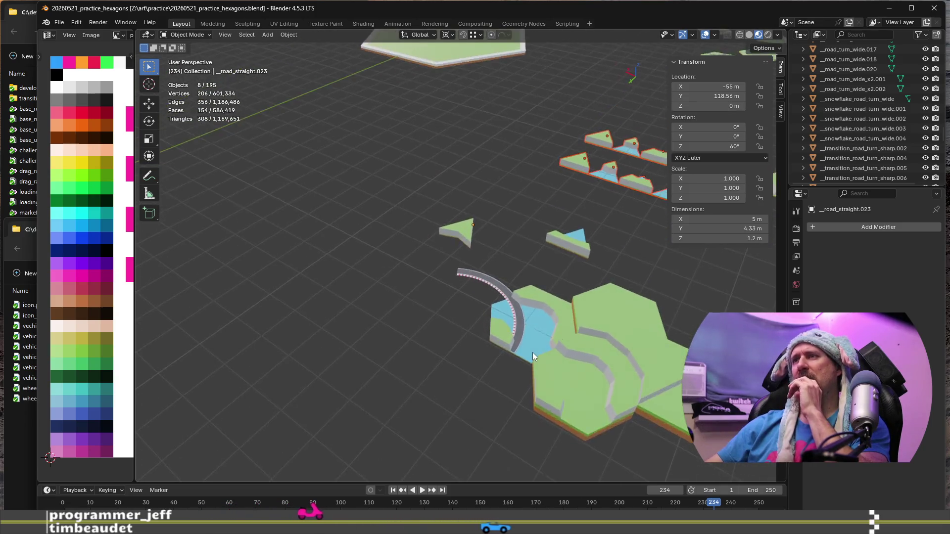
scroll(533, 341, down, 2)
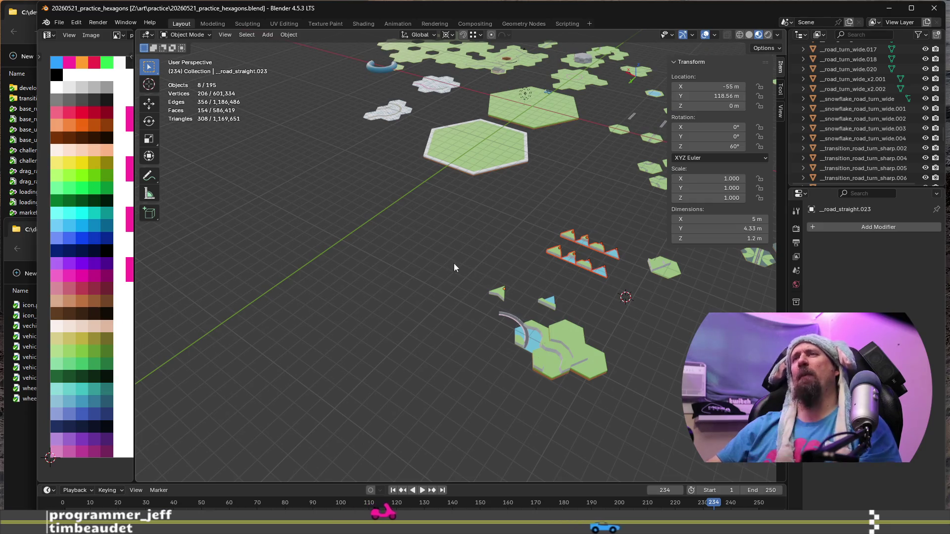
shift+middle_drag(389, 124, 558, 440)
middle_drag(526, 249, 445, 282)
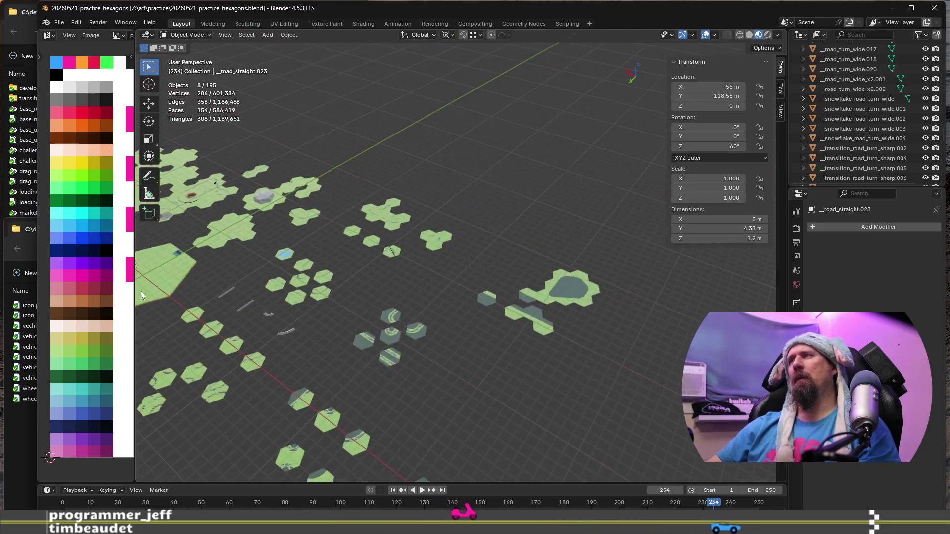
scroll(344, 294, up, 3)
scroll(344, 293, up, 2)
scroll(343, 293, down, 3)
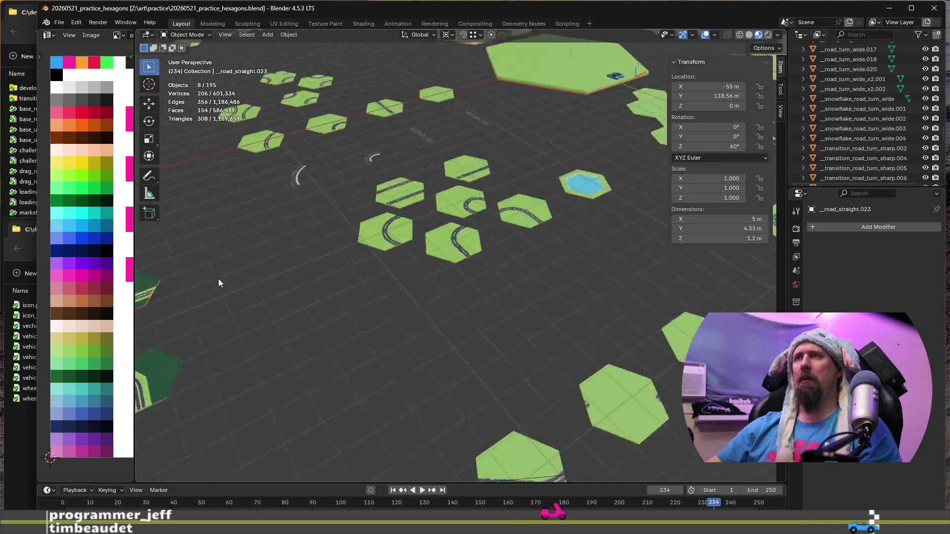
scroll(422, 372, up, 2)
scroll(458, 358, up, 2)
scroll(457, 356, down, 3)
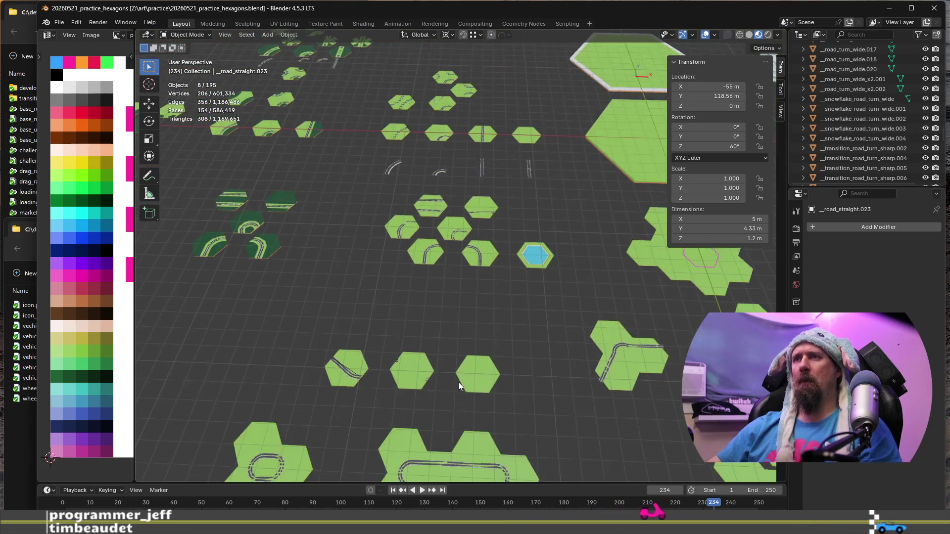
scroll(488, 299, up, 2)
scroll(484, 286, up, 1)
scroll(484, 343, up, 1)
scroll(487, 355, up, 3)
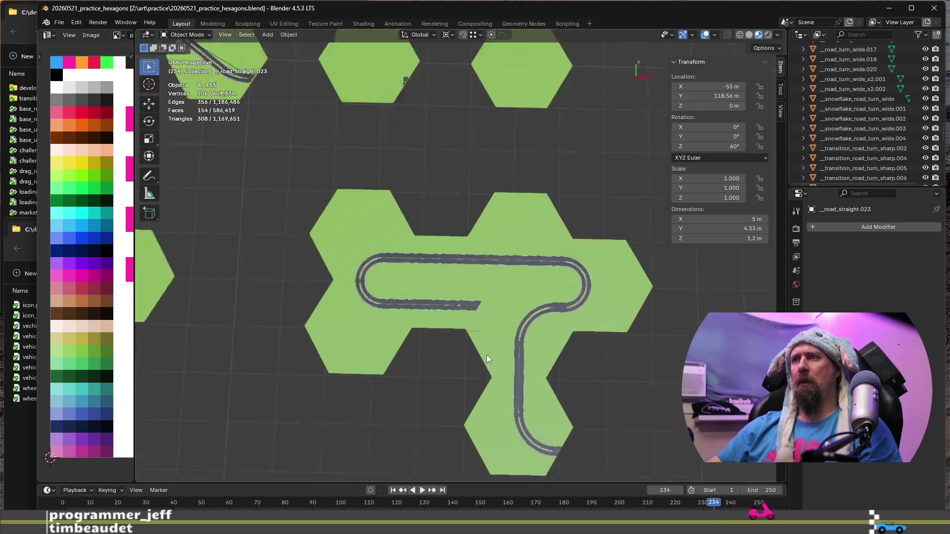
scroll(471, 356, up, 1)
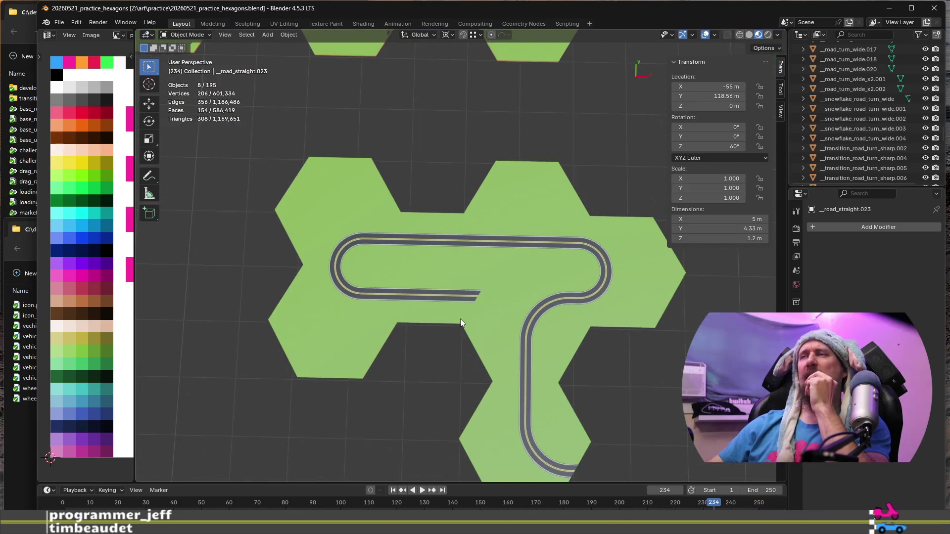
scroll(461, 319, down, 2)
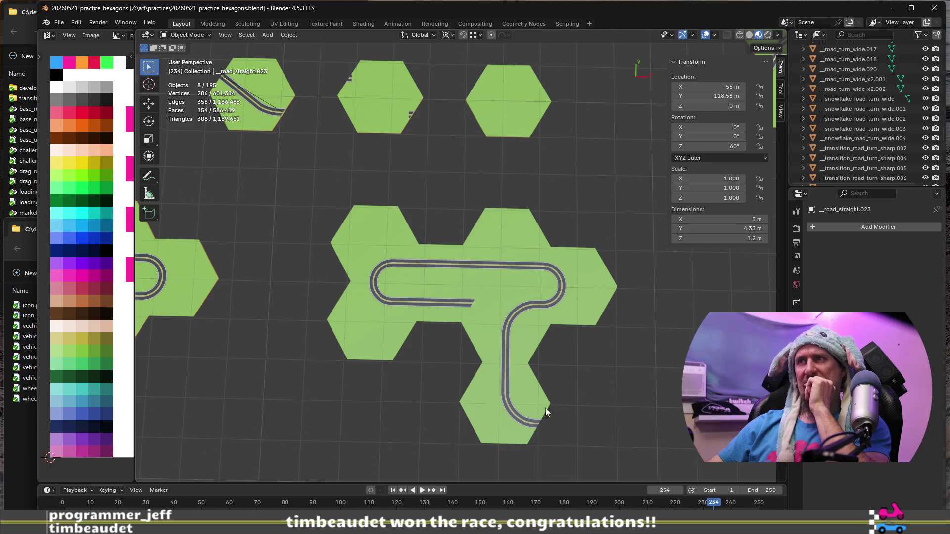
scroll(383, 312, down, 2)
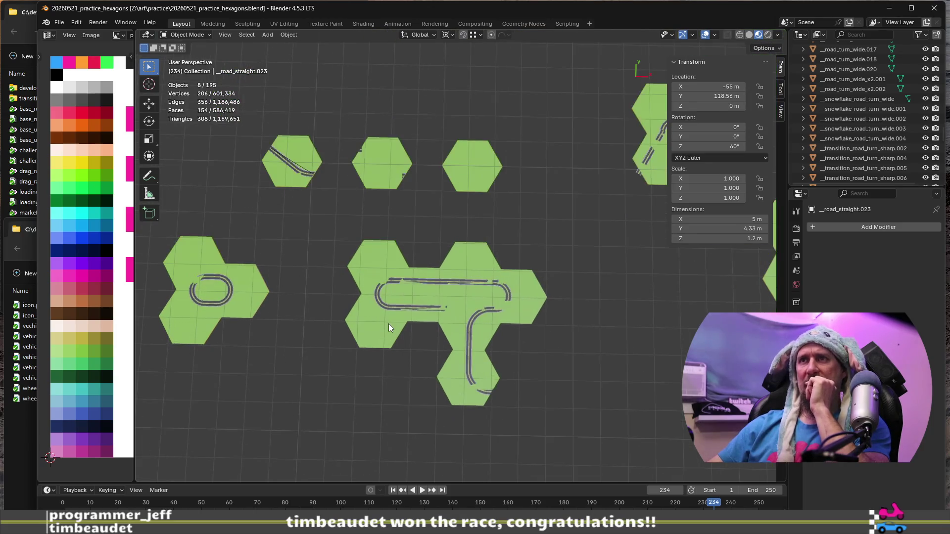
mouse_move(573, 324)
shift+middle_down()
mouse_move(456, 384)
mouse_move(381, 325)
mouse_move(638, 59)
mouse_move(593, 29)
shift+middle_up()
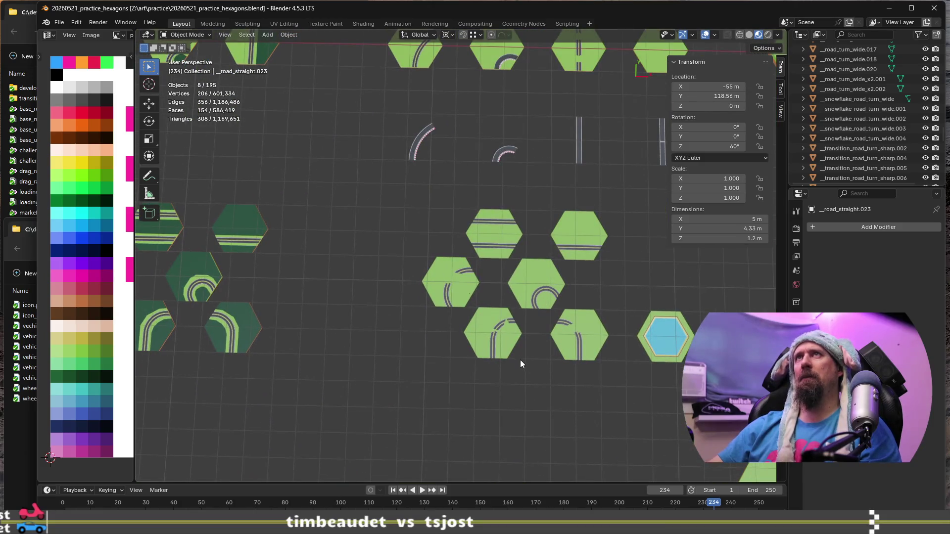
scroll(521, 364, down, 2)
Step: Pan and orbit the viewport to centre on the hexagon tile cluster
shift+middle_drag(450, 303, 416, 386)
scroll(406, 272, down, 2)
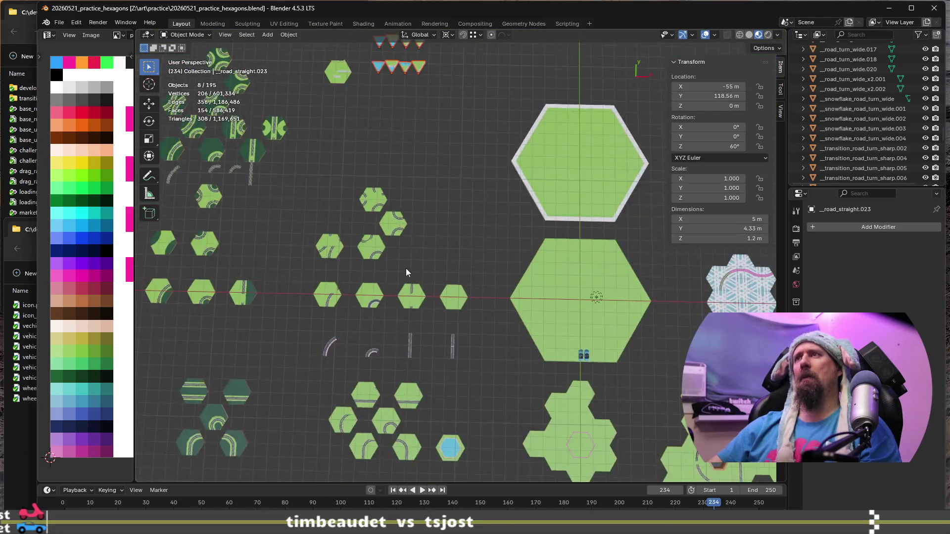
scroll(406, 272, down, 2)
shift+middle_drag(428, 128, 399, 310)
scroll(399, 310, down, 1)
scroll(399, 310, up, 1)
scroll(399, 299, down, 1)
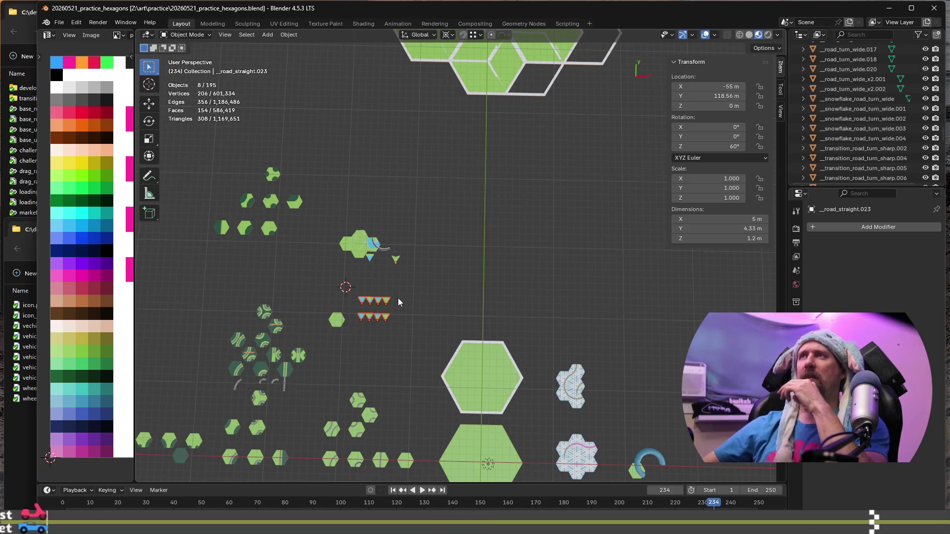
scroll(459, 207, down, 2)
scroll(471, 195, up, 1)
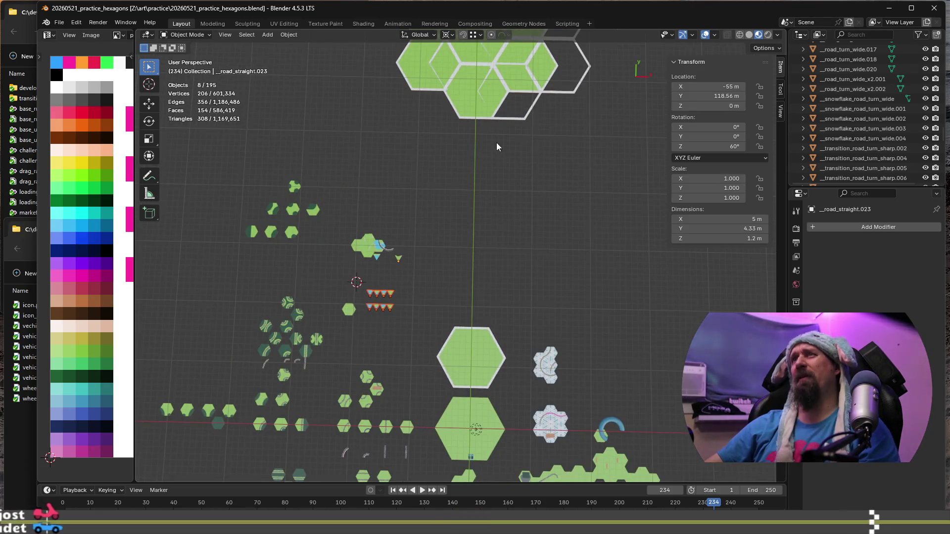
shift+middle_drag(496, 142, 496, 349)
scroll(491, 309, down, 3)
scroll(492, 301, up, 6)
scroll(483, 267, down, 1)
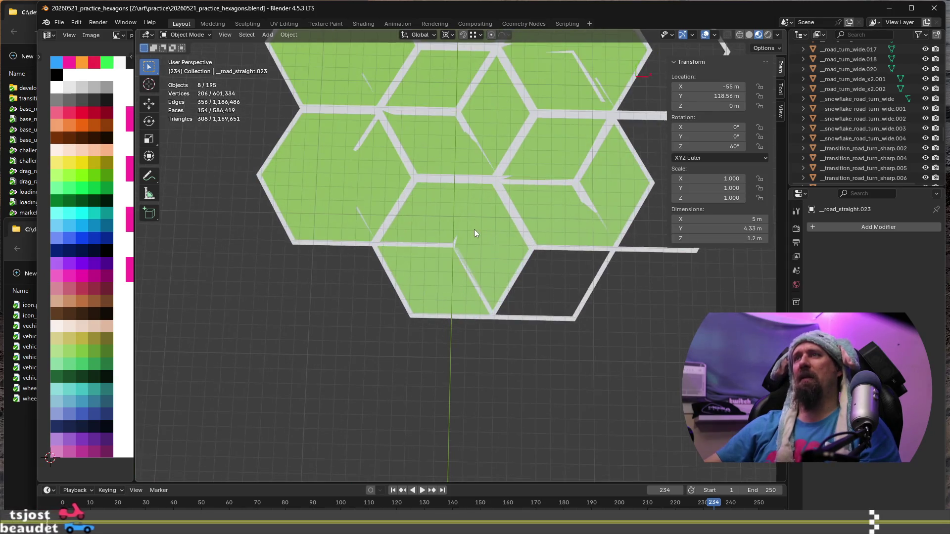
scroll(479, 215, down, 2)
scroll(445, 282, down, 3)
scroll(384, 357, up, 2)
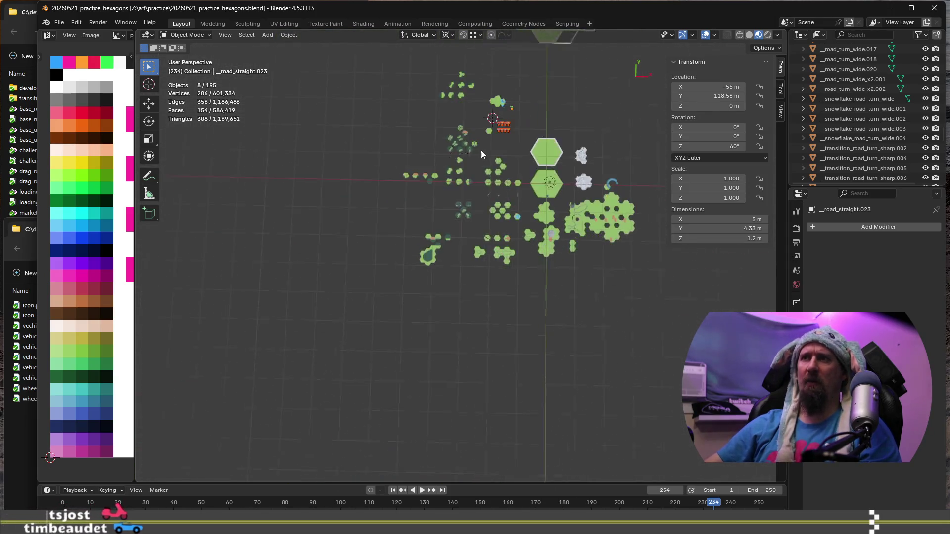
scroll(393, 368, up, 2)
scroll(405, 382, up, 2)
scroll(417, 400, up, 2)
mouse_move(416, 400)
middle_down()
mouse_move(421, 304)
mouse_move(356, 181)
middle_up()
mouse_move(509, 230)
middle_down()
mouse_move(425, 399)
mouse_move(409, 382)
mouse_move(327, 372)
mouse_move(372, 367)
mouse_move(485, 384)
mouse_move(341, 395)
mouse_move(435, 191)
mouse_move(505, 238)
mouse_move(418, 206)
middle_up()
Step: Select _road_straight.021 and frame it, orbiting toward the curved road
click(478, 212)
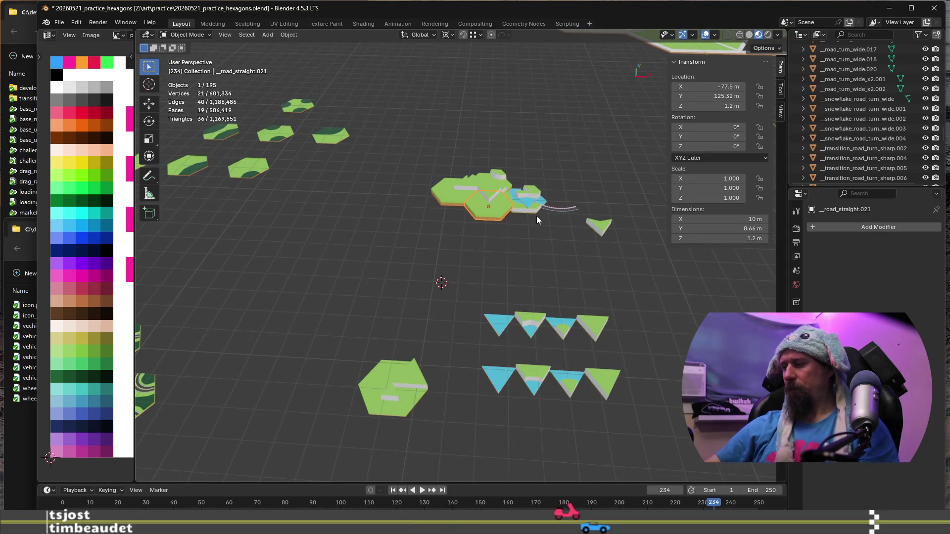
key(KP_Decimal)
scroll(505, 243, down, 3)
scroll(505, 243, down, 2)
mouse_move(382, 445)
middle_down()
mouse_move(541, 250)
mouse_move(365, 259)
middle_up()
scroll(573, 253, up, 4)
scroll(573, 254, down, 4)
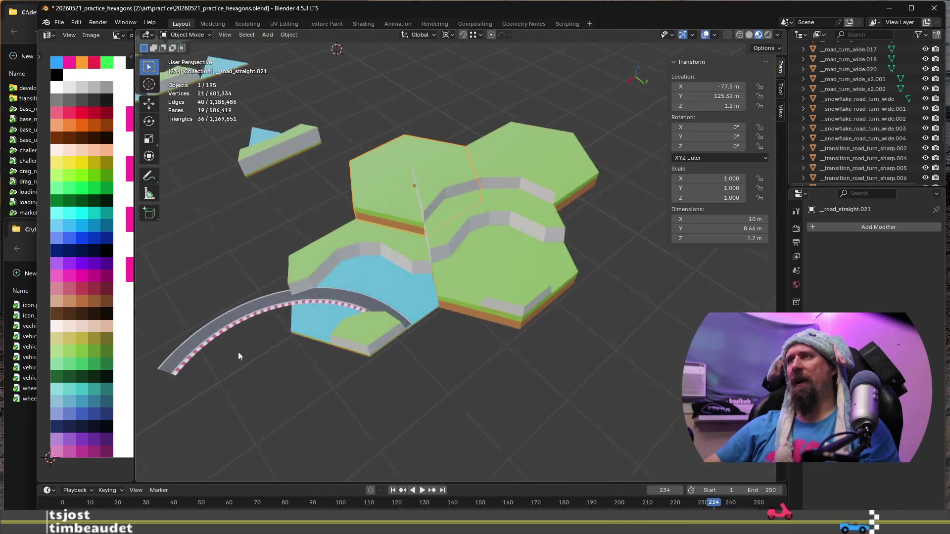
scroll(341, 340, up, 3)
scroll(294, 342, down, 2)
scroll(317, 398, down, 1)
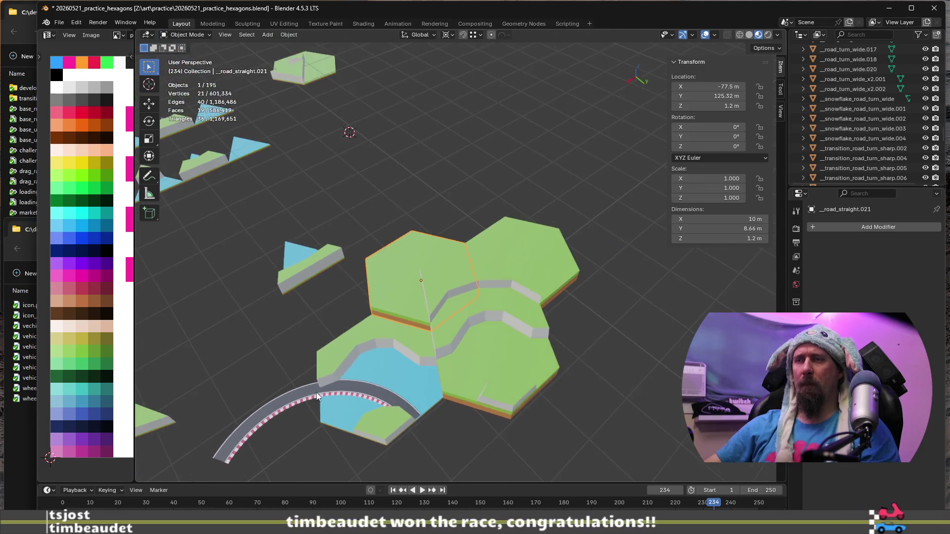
Step: Select only racetrack_turn_wide.002, cancelling a stray rotation
click(305, 399)
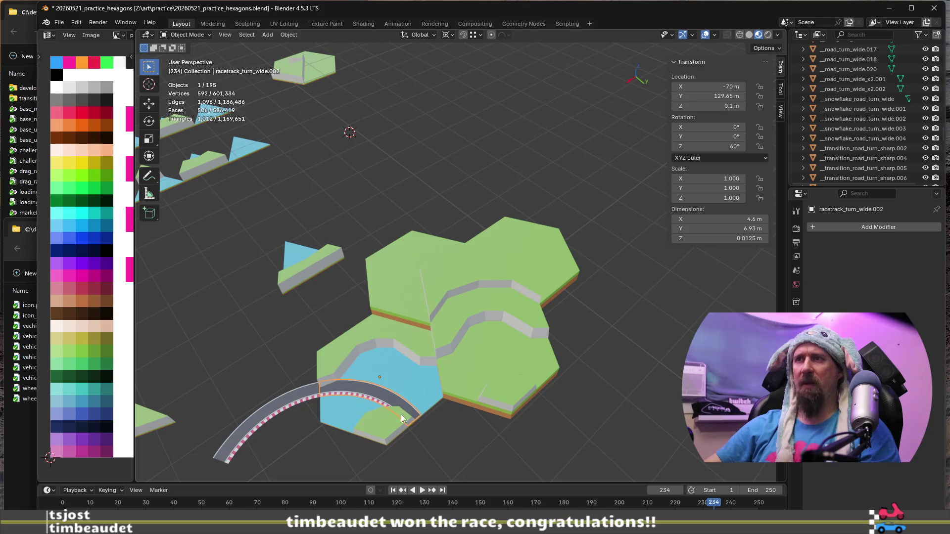
scroll(317, 379, up, 2)
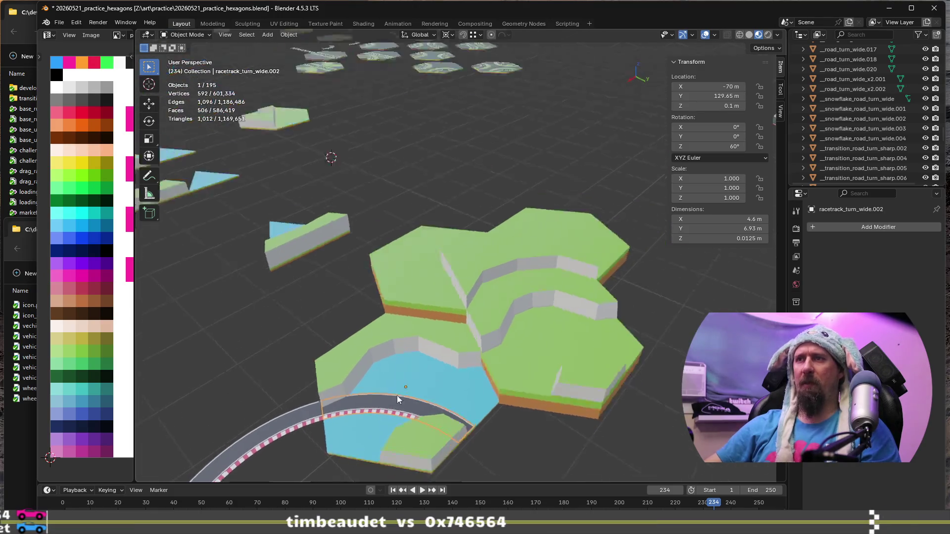
scroll(362, 408, down, 1)
scroll(361, 432, up, 2)
shift+click(282, 409)
scroll(283, 409, down, 4)
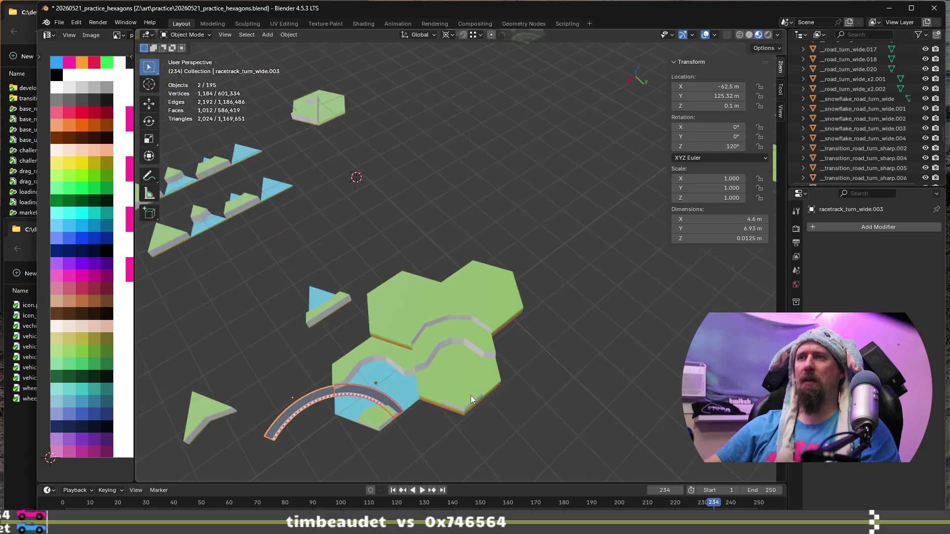
scroll(399, 334, up, 3)
click(399, 334)
scroll(399, 334, up, 2)
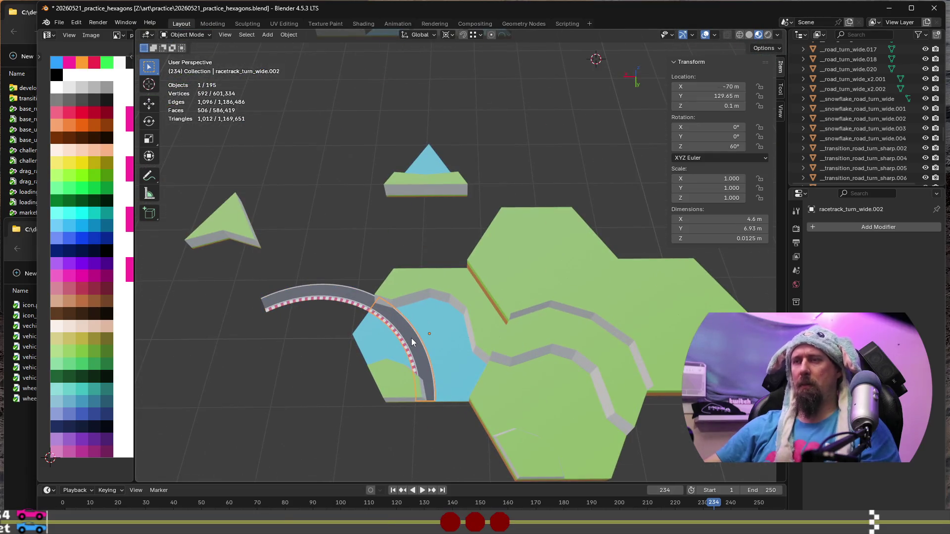
text(r)
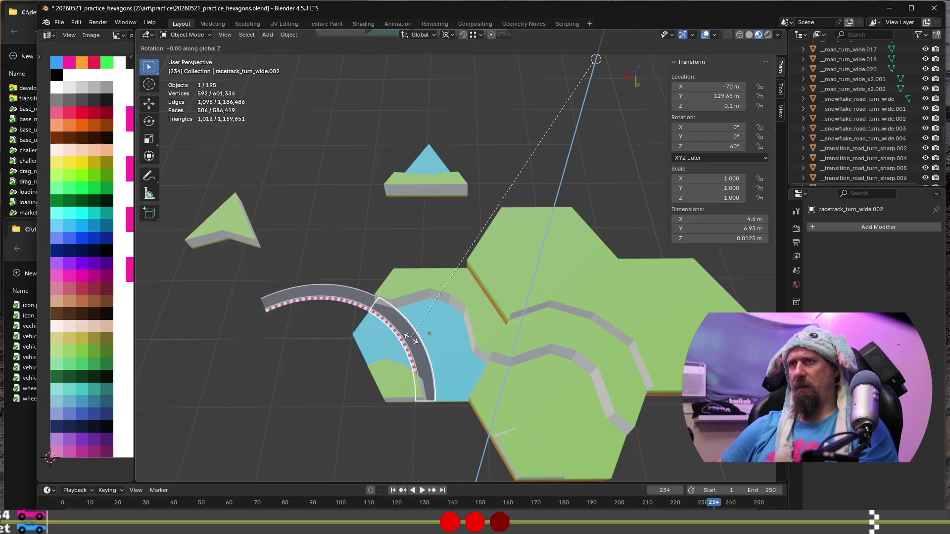
text(40)
key(Escape)
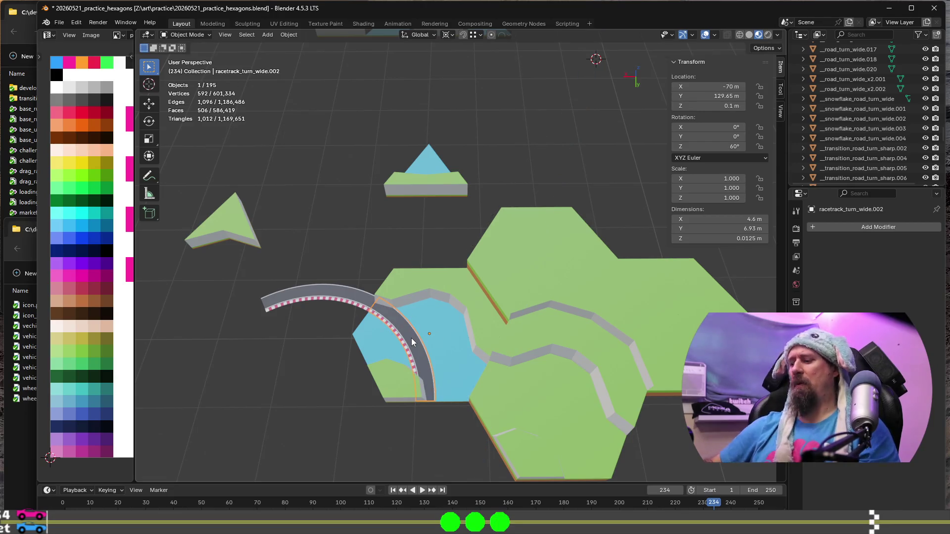
Step: Rotate the piece 30° about Z around its median point, glancing at the notes in VS Code
key(period)
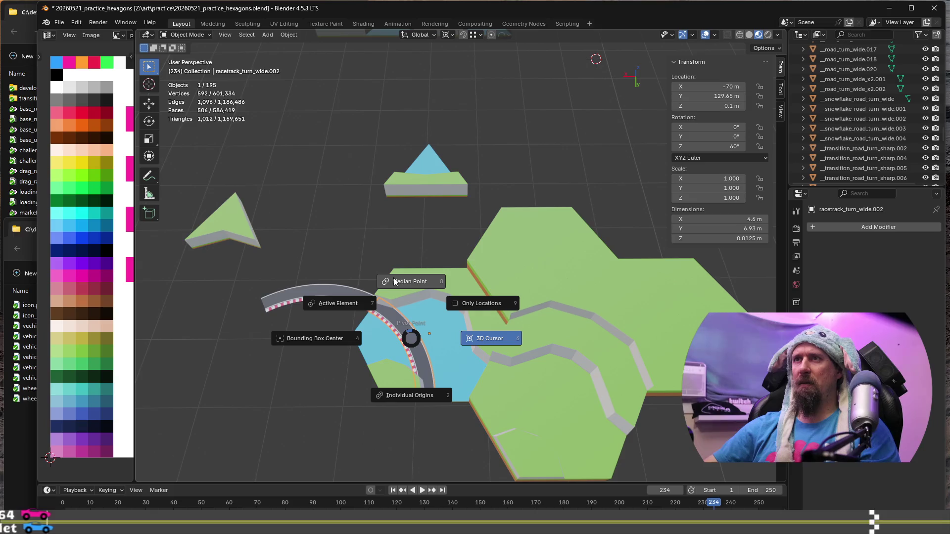
click(399, 283)
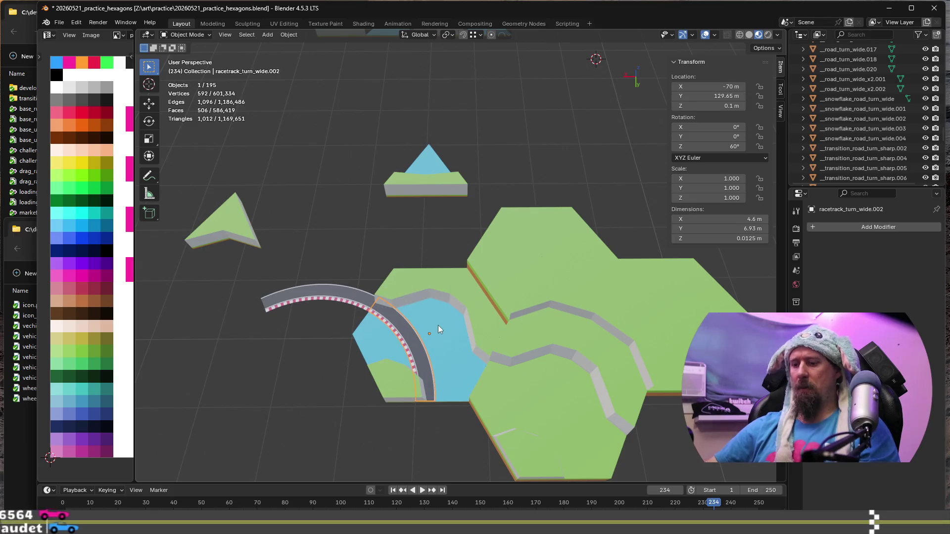
text(rz)
text(30)
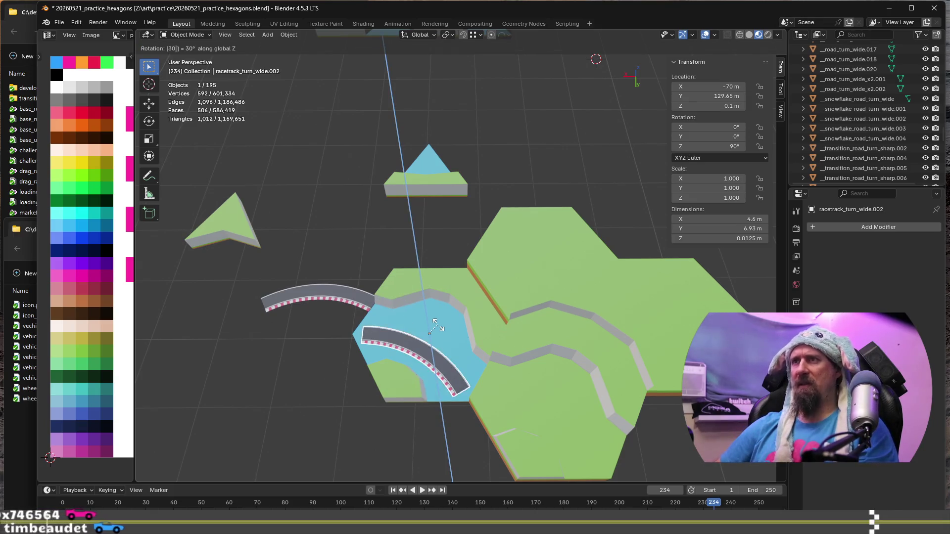
key(Return)
scroll(438, 329, down, 2)
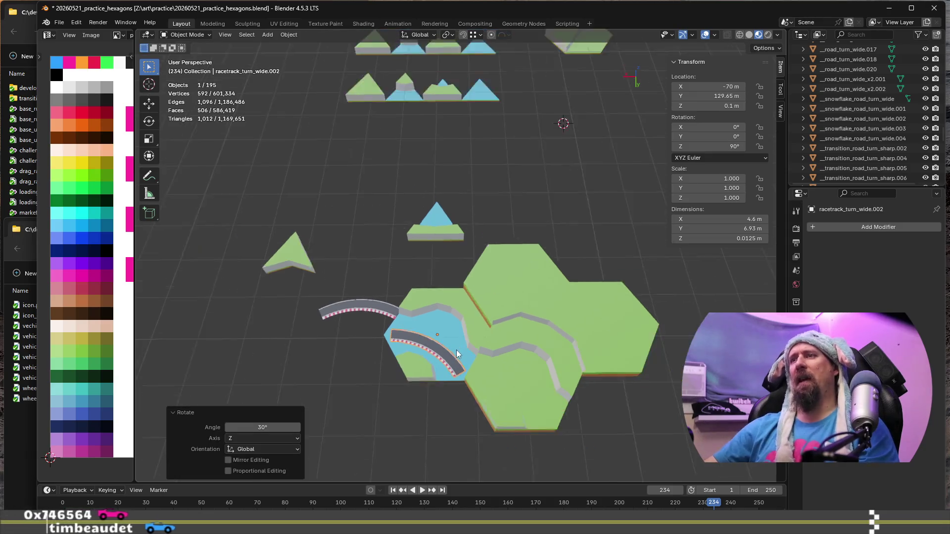
scroll(450, 395, up, 4)
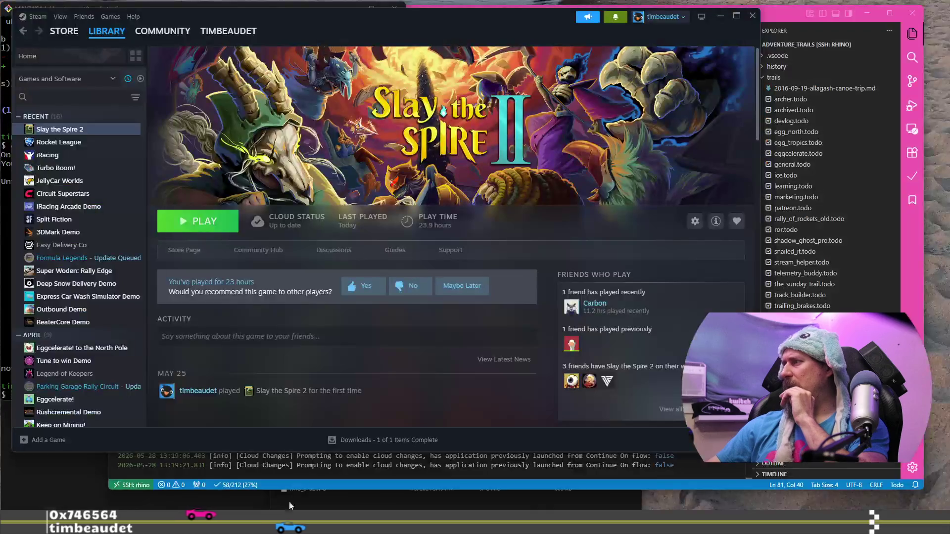
click(326, 476)
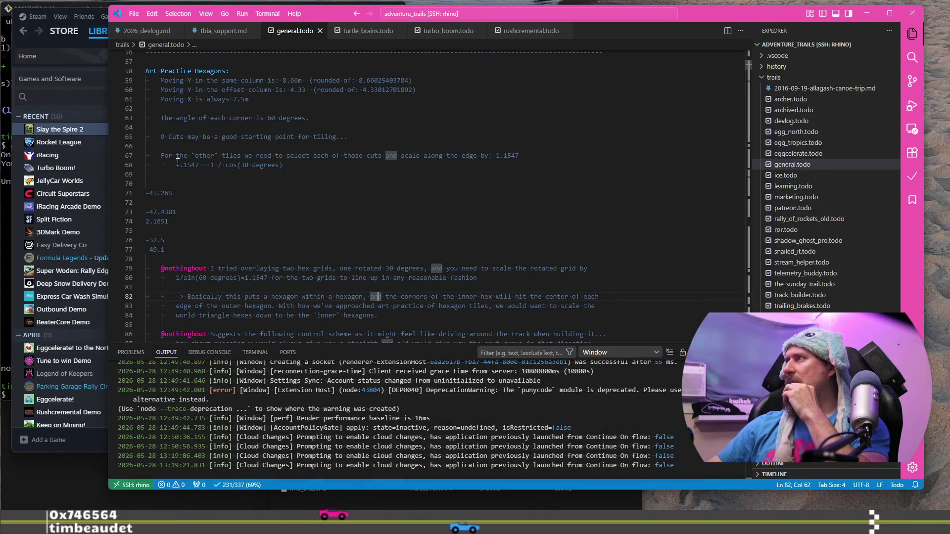
key(alt+Tab)
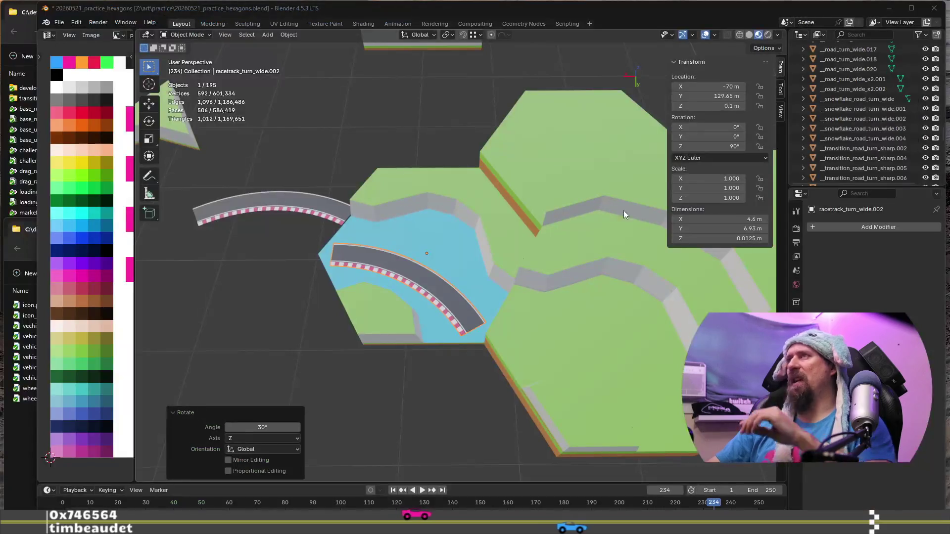
Step: Scale racetrack_turn_wide.002 uniformly by 1.1547 and check the fit on the hexagon
click(411, 273)
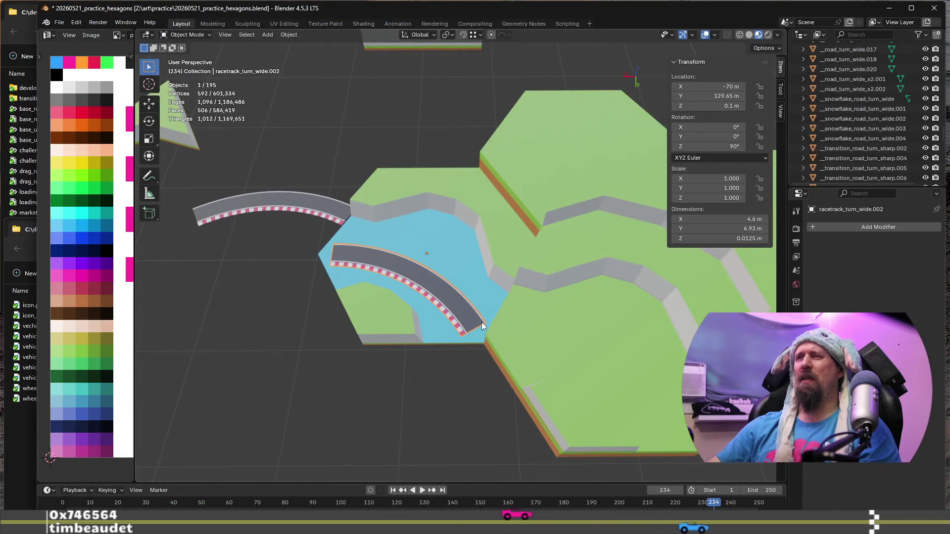
key(s)
text(1.1547)
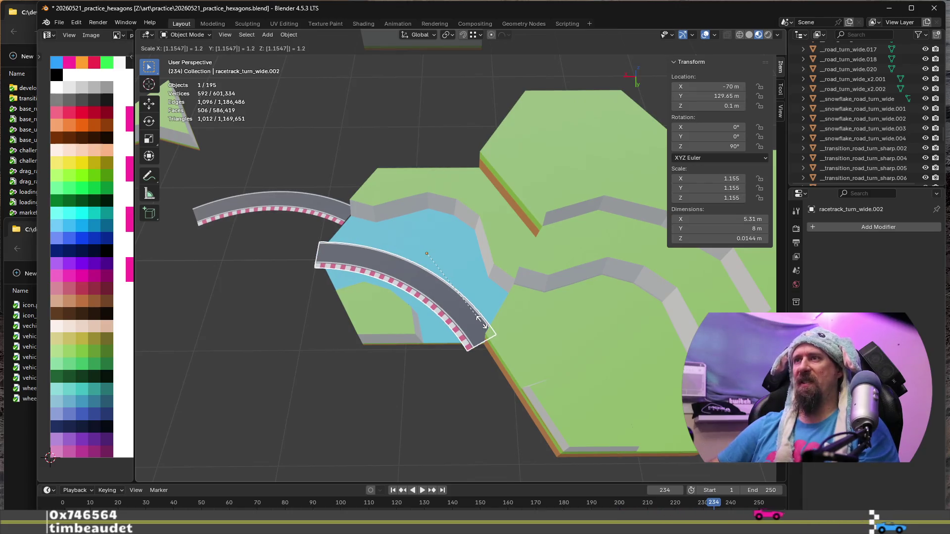
key(Return)
scroll(482, 323, down, 3)
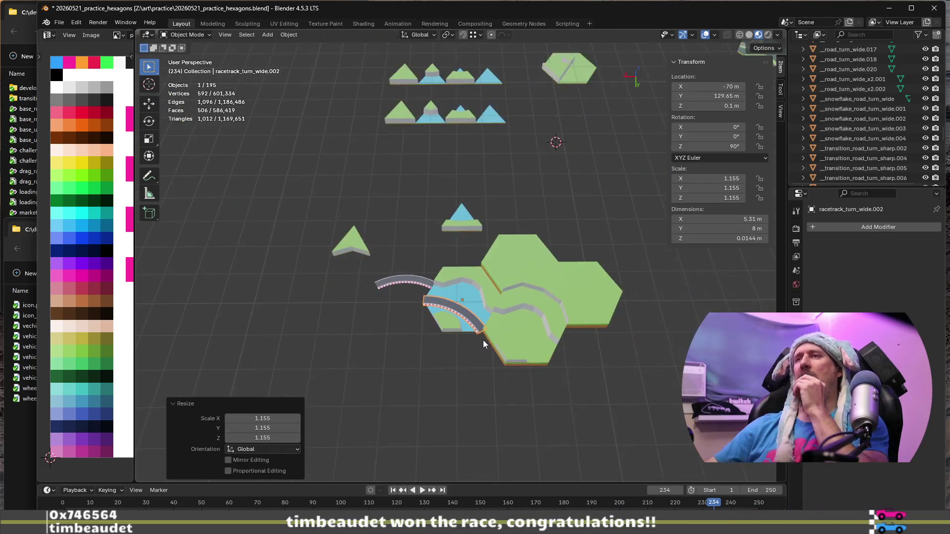
scroll(483, 340, up, 2)
mouse_move(482, 346)
middle_down()
mouse_move(482, 381)
mouse_move(525, 371)
mouse_move(483, 372)
middle_up()
scroll(482, 372, up, 2)
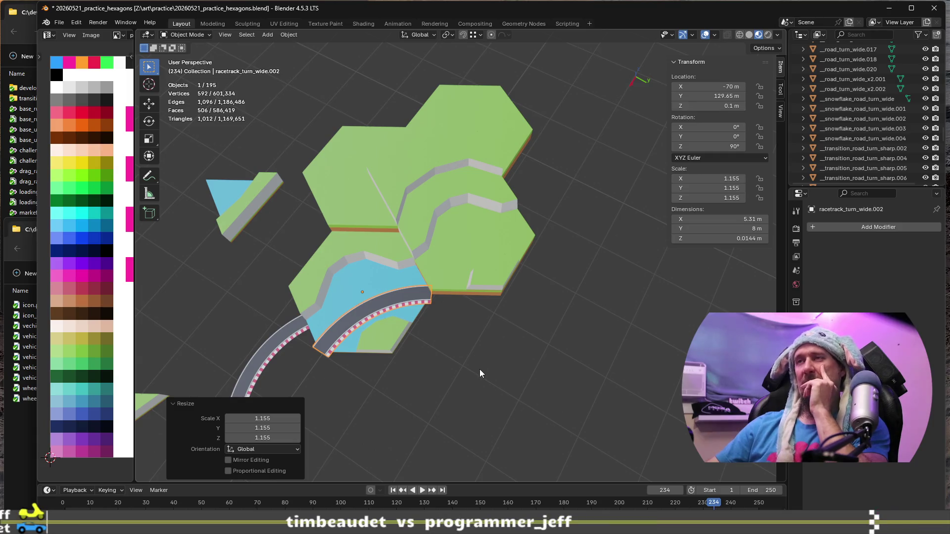
Step: Inspect the triangle piece and upper hexagon tile from lower angles
middle_drag(525, 332, 471, 320)
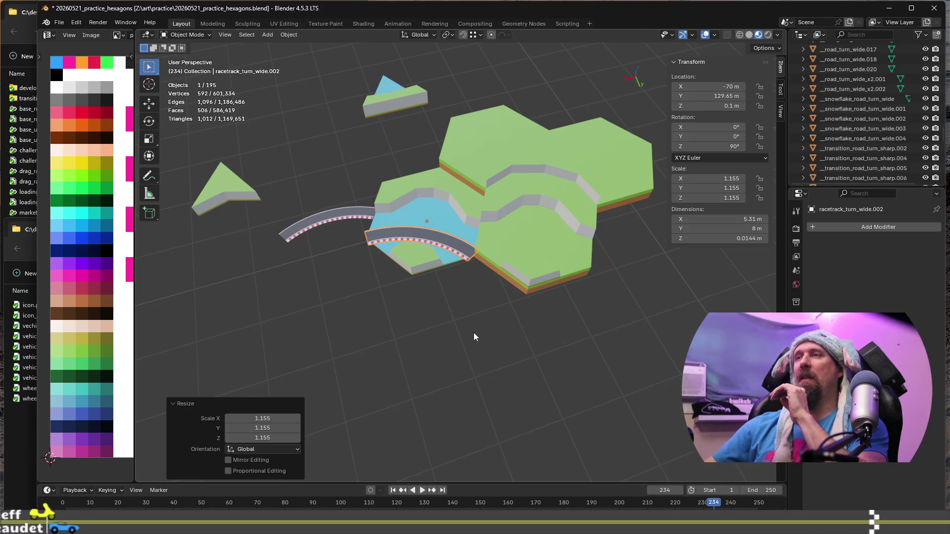
middle_drag(550, 263, 441, 241)
mouse_move(628, 347)
middle_down()
mouse_move(409, 340)
mouse_move(528, 346)
mouse_move(402, 323)
mouse_move(270, 273)
mouse_move(373, 258)
mouse_move(503, 294)
middle_up()
scroll(502, 290, up, 4)
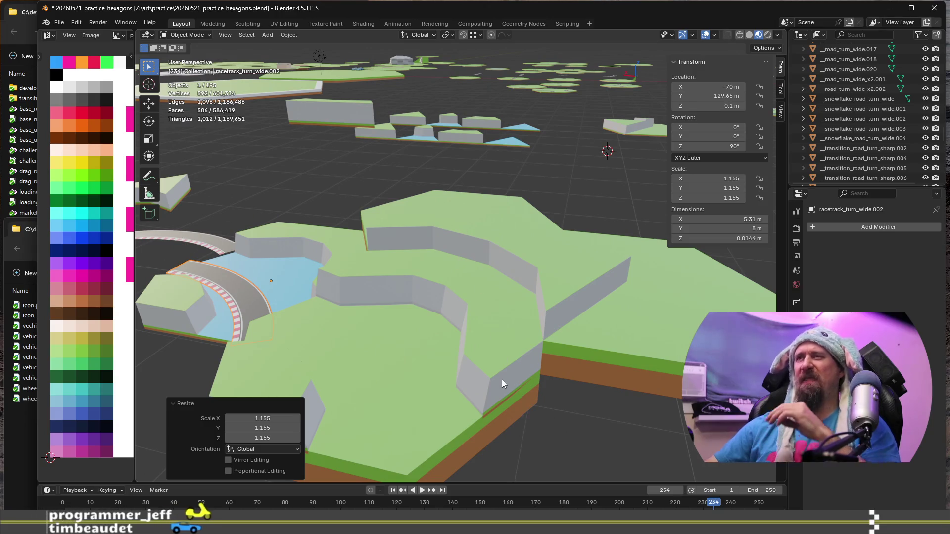
scroll(506, 366, down, 2)
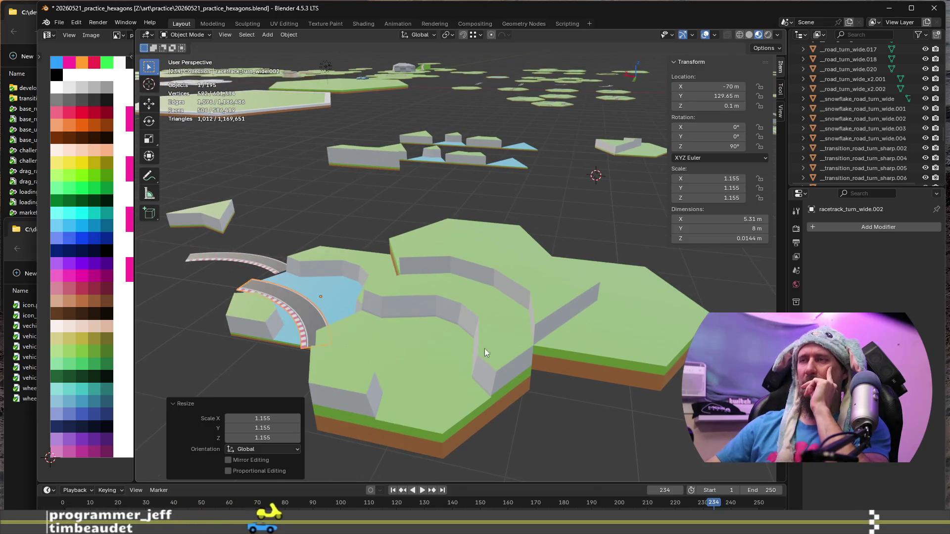
mouse_move(430, 272)
middle_down()
mouse_move(405, 353)
mouse_move(566, 339)
mouse_move(553, 356)
mouse_move(603, 364)
mouse_move(401, 349)
mouse_move(478, 259)
middle_up()
scroll(483, 261, up, 2)
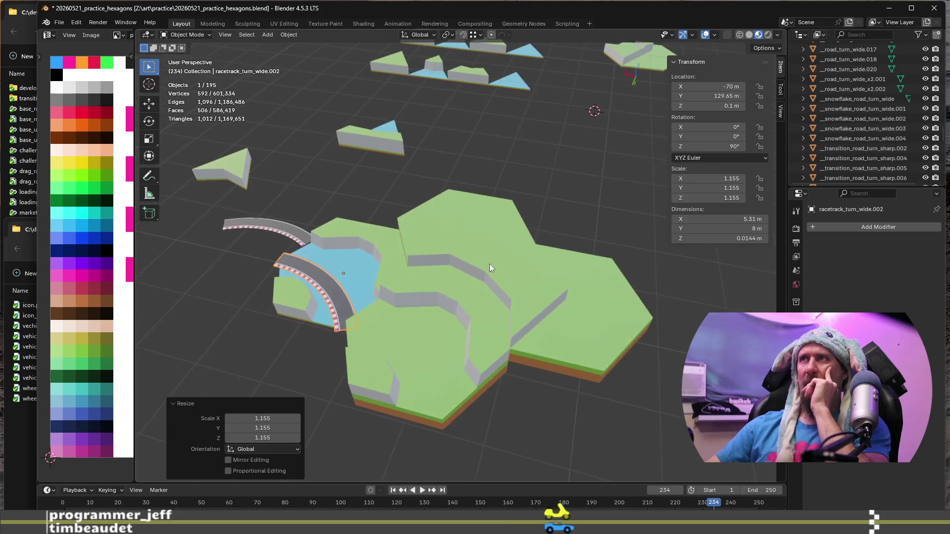
scroll(490, 263, down, 2)
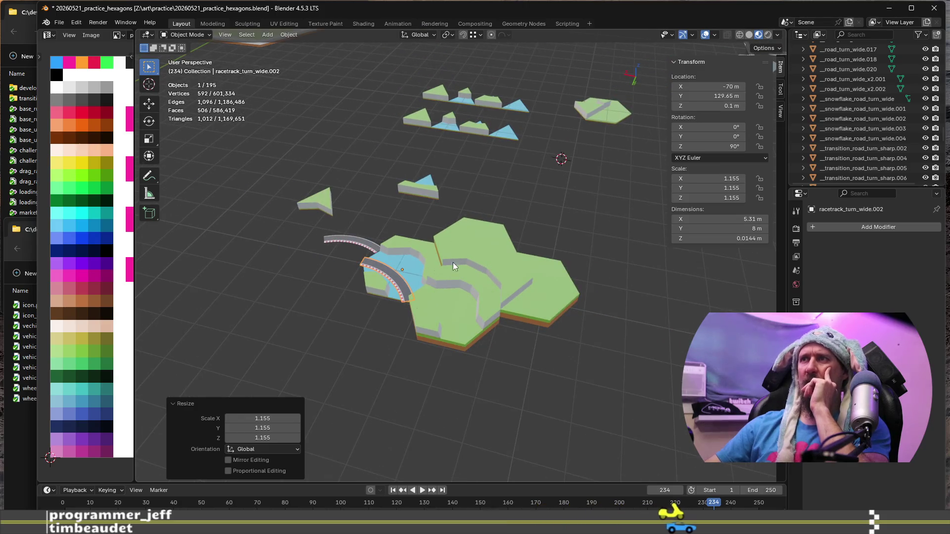
scroll(463, 229, up, 1)
scroll(467, 288, up, 1)
click(517, 256)
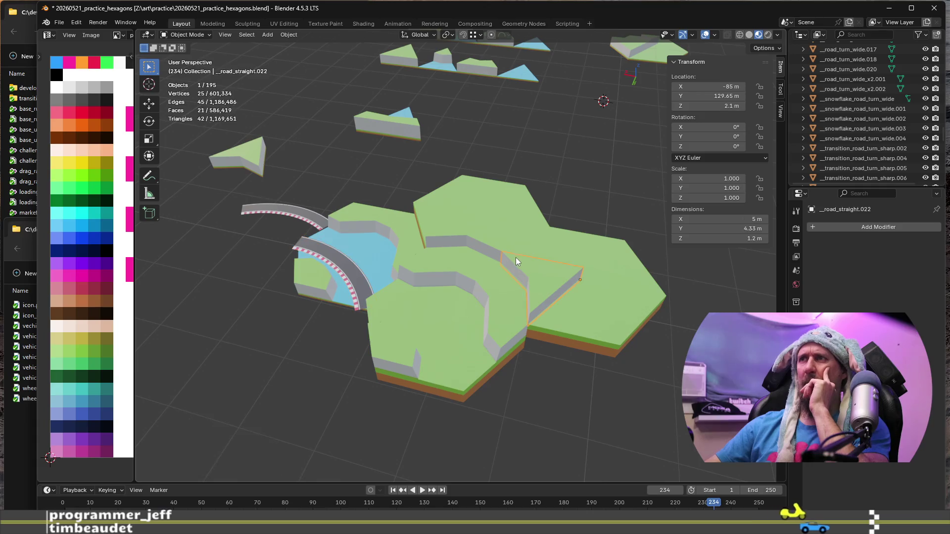
click(506, 241)
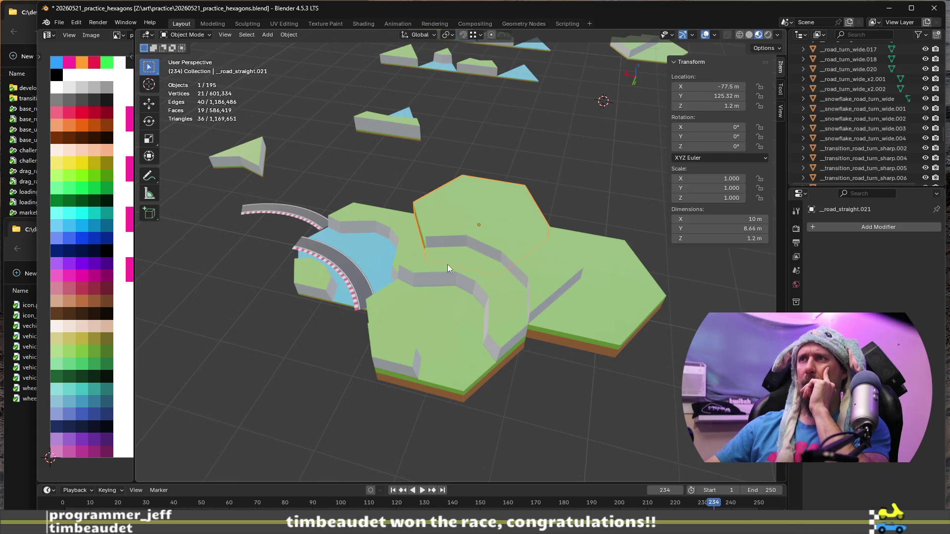
scroll(427, 279, down, 2)
mouse_move(357, 302)
middle_down()
mouse_move(446, 290)
mouse_move(438, 340)
middle_up()
Step: Undo the scale and rotation on the track piece, restoring its 60° unit-scale state
key(ctrl+z)
key(ctrl+z)
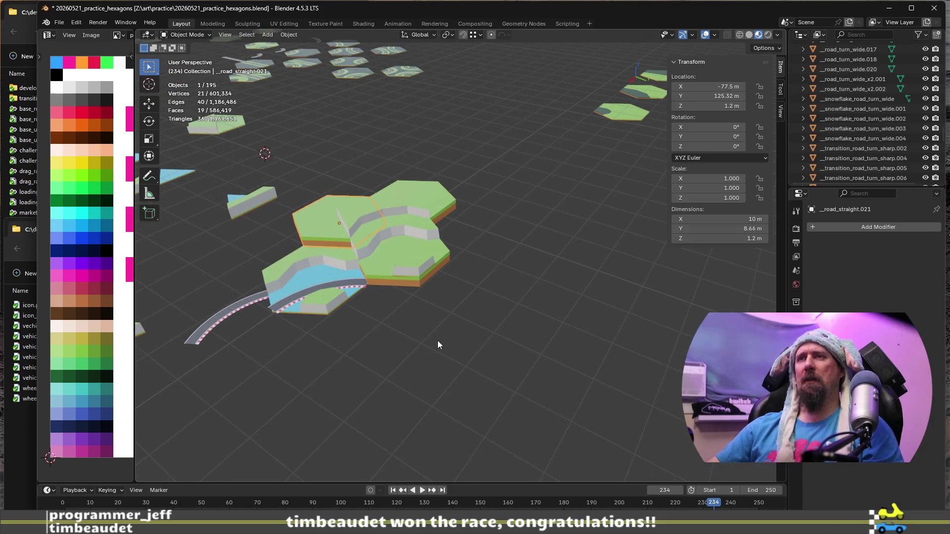
key(ctrl+z)
key(ctrl+z)
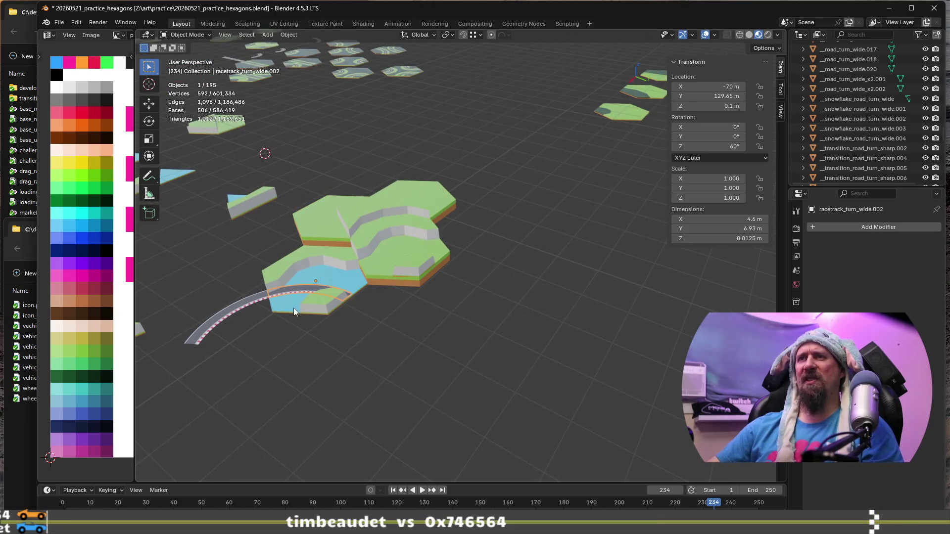
scroll(293, 308, up, 3)
mouse_move(309, 304)
middle_down()
mouse_move(351, 283)
mouse_move(678, 404)
middle_up()
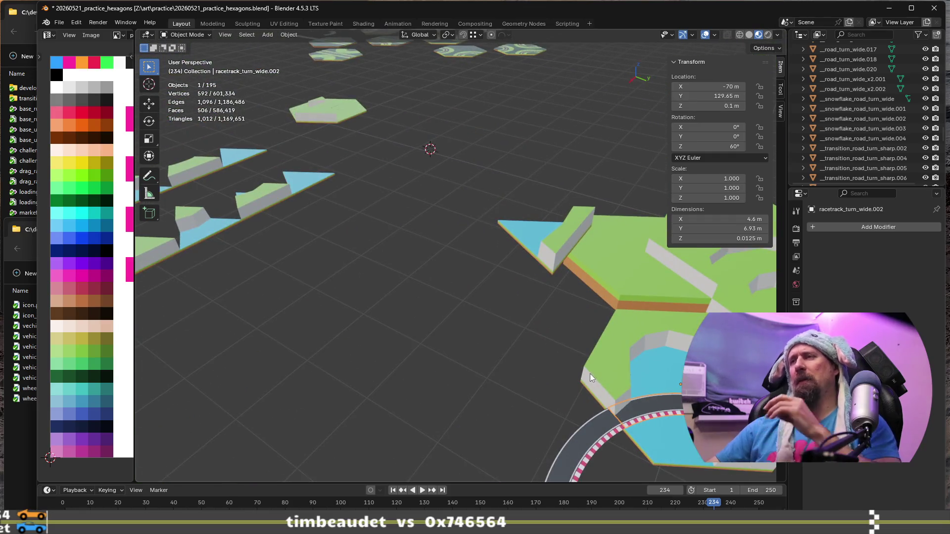
middle_drag(590, 373, 557, 405)
scroll(557, 405, down, 3)
middle_drag(527, 342, 563, 394)
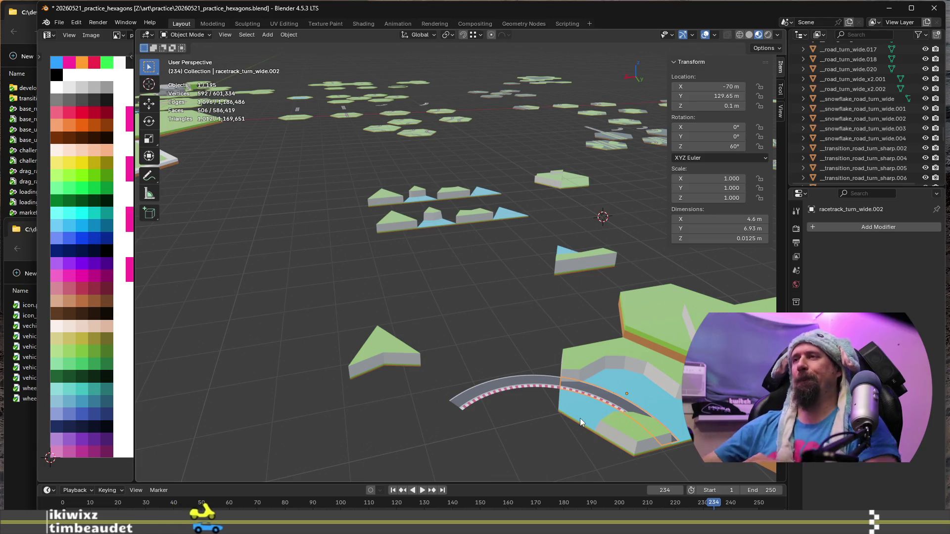
mouse_move(587, 324)
middle_down()
mouse_move(419, 356)
mouse_move(546, 303)
middle_up()
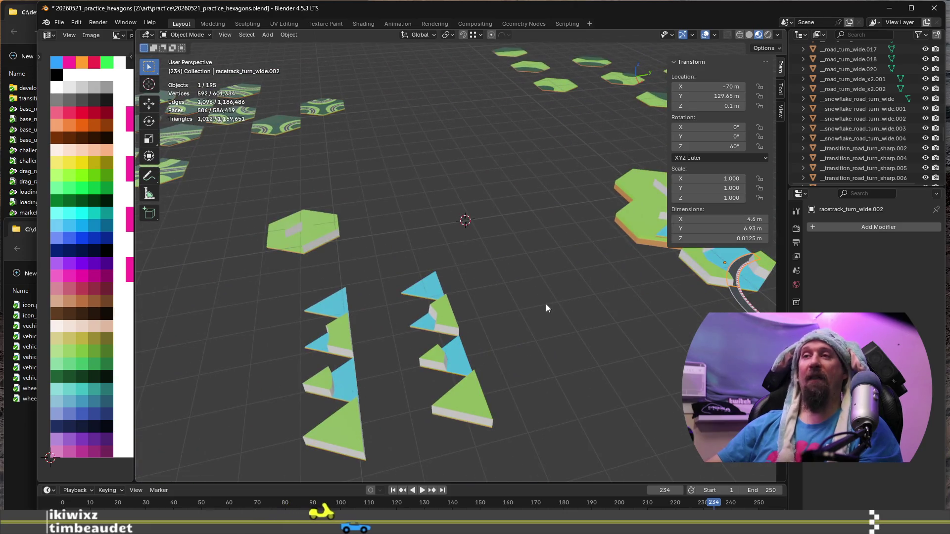
scroll(463, 223, down, 2)
scroll(455, 261, down, 1)
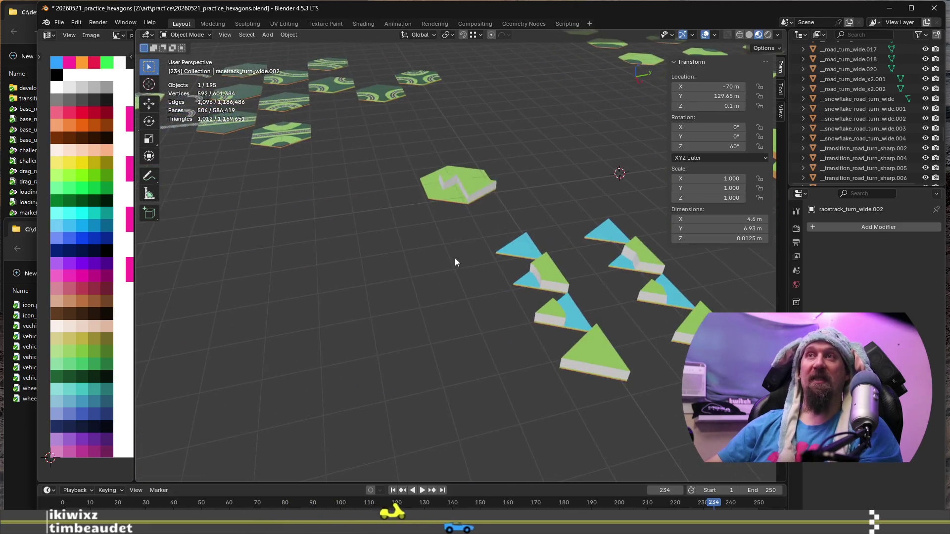
scroll(487, 300, down, 2)
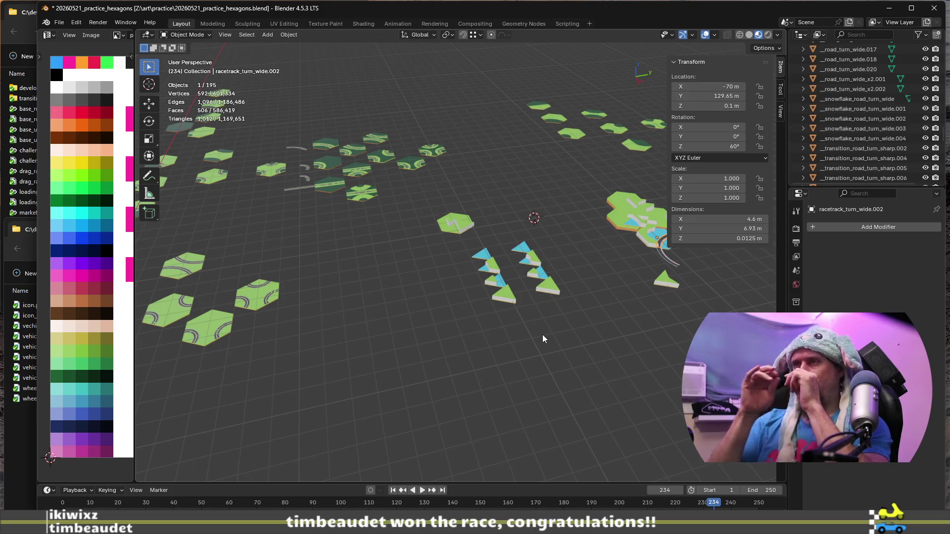
scroll(550, 298, up, 3)
scroll(442, 193, up, 3)
middle_drag(441, 194, 432, 333)
scroll(408, 348, up, 3)
scroll(408, 346, up, 2)
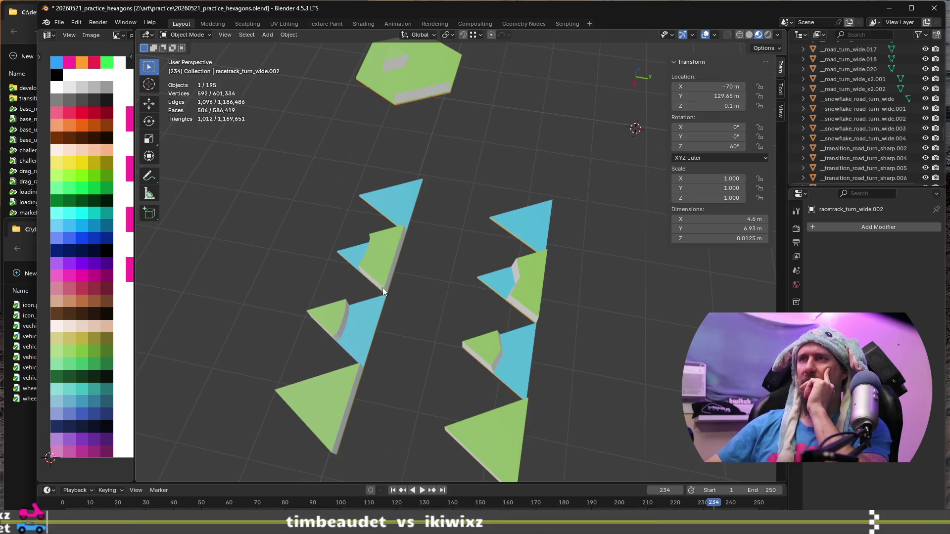
scroll(496, 392, down, 3)
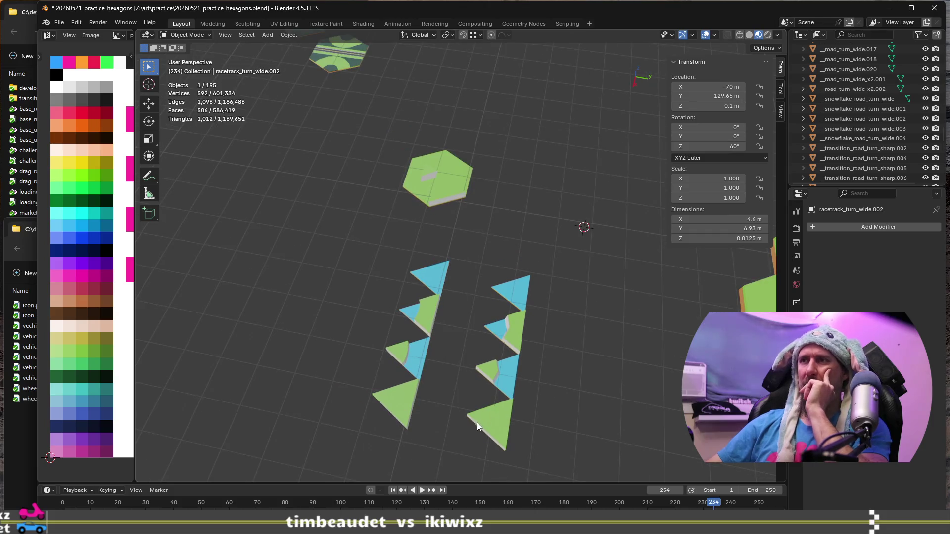
scroll(478, 422, down, 2)
mouse_move(487, 396)
middle_down()
mouse_move(539, 376)
mouse_move(454, 416)
middle_up()
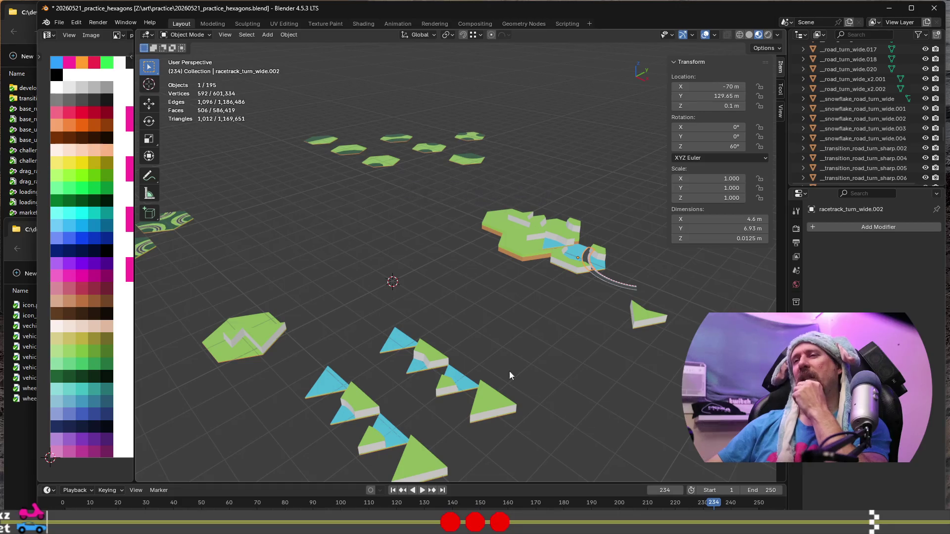
mouse_move(524, 419)
middle_down()
mouse_move(596, 420)
mouse_move(471, 411)
middle_up()
scroll(593, 419, down, 2)
scroll(592, 418, up, 3)
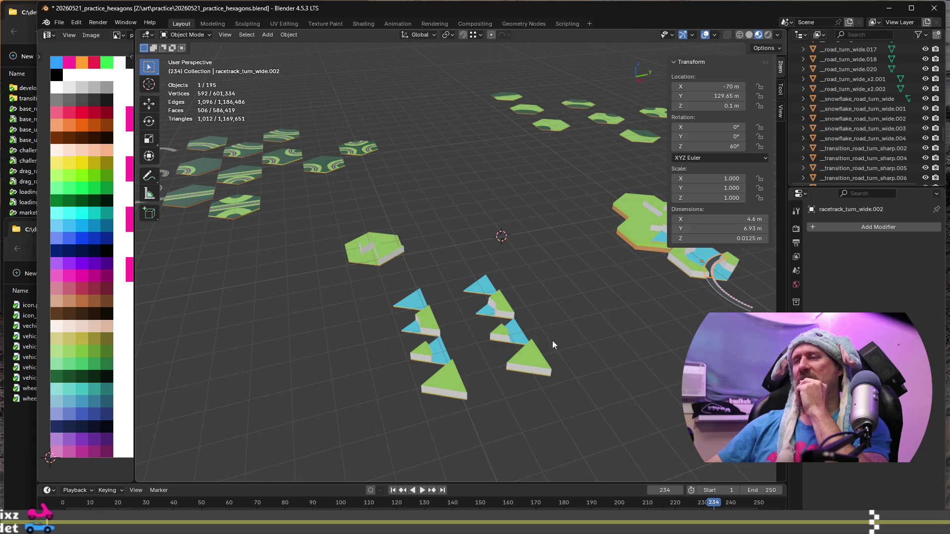
scroll(566, 368, down, 2)
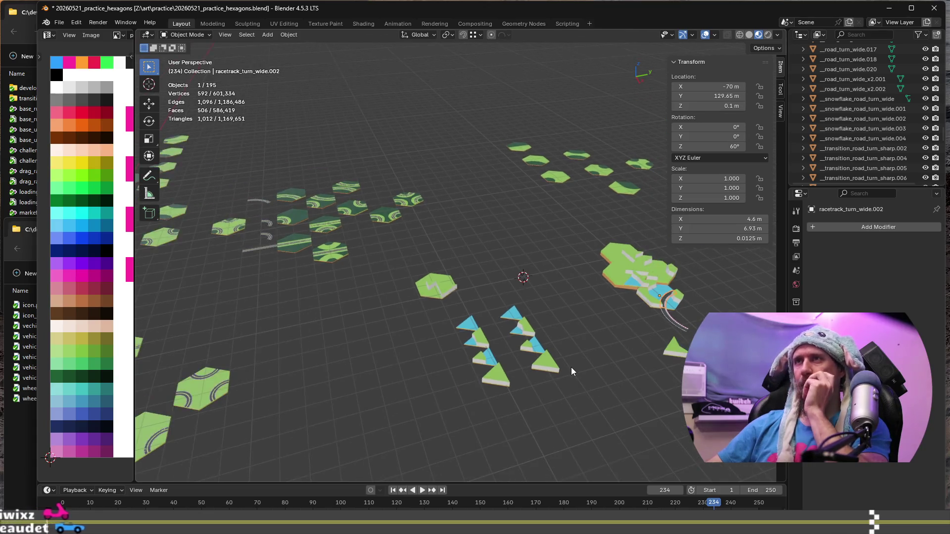
middle_drag(607, 360, 445, 361)
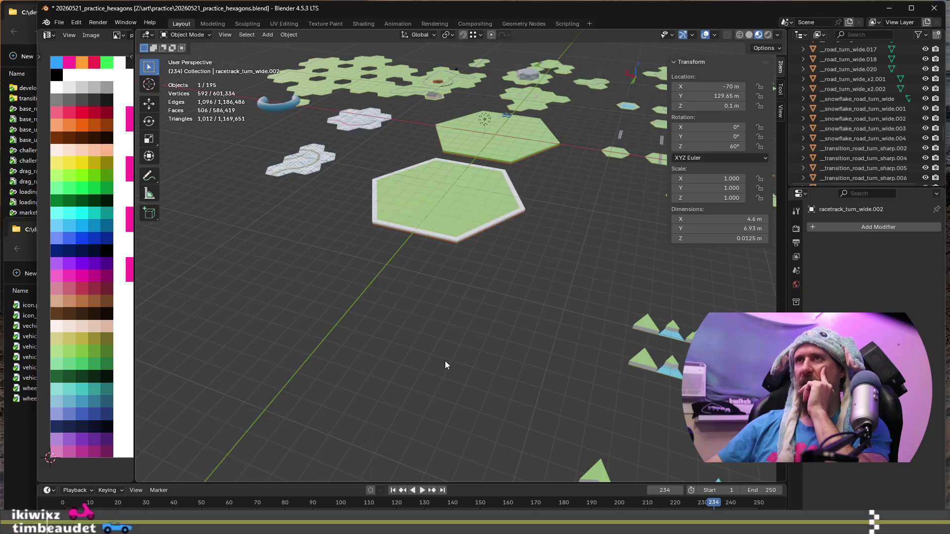
scroll(445, 361, down, 2)
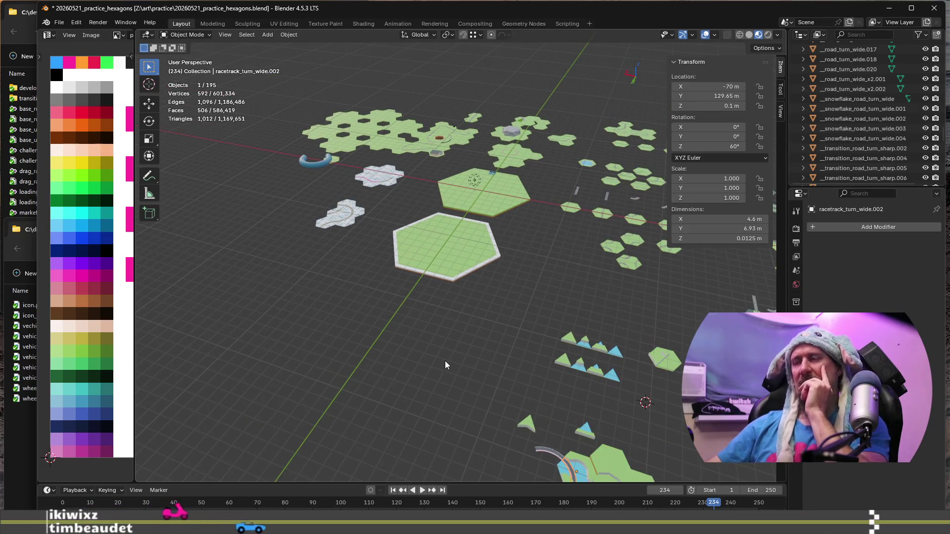
shift+middle_drag(449, 363, 341, 285)
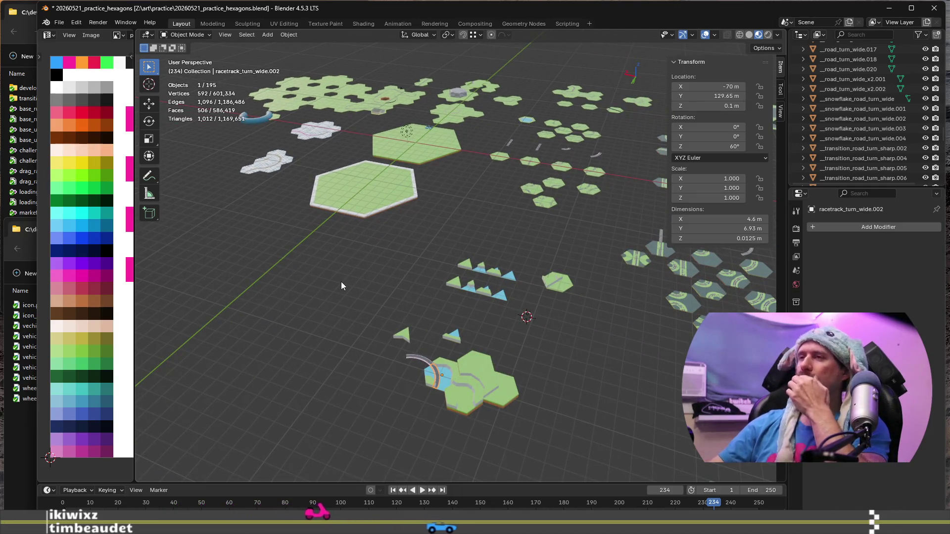
scroll(341, 285, up, 1)
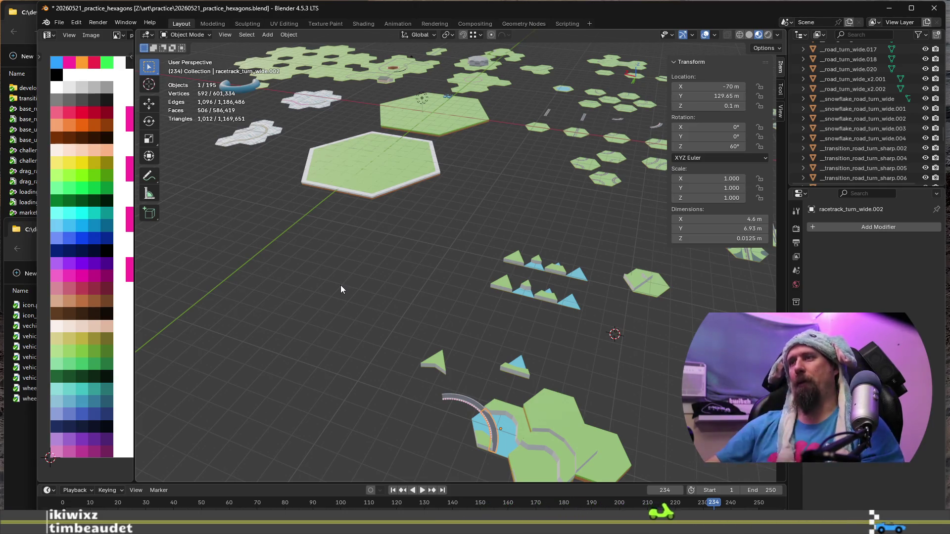
key(KP_Decimal)
scroll(366, 281, down, 3)
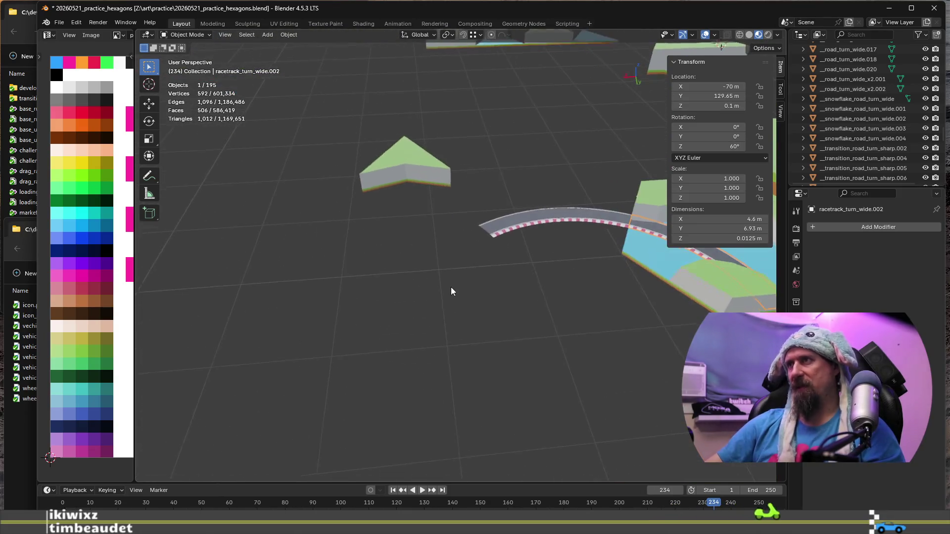
Step: Orbit around the track and select the large blank __hexagon.001 tile
middle_drag(450, 287, 398, 232)
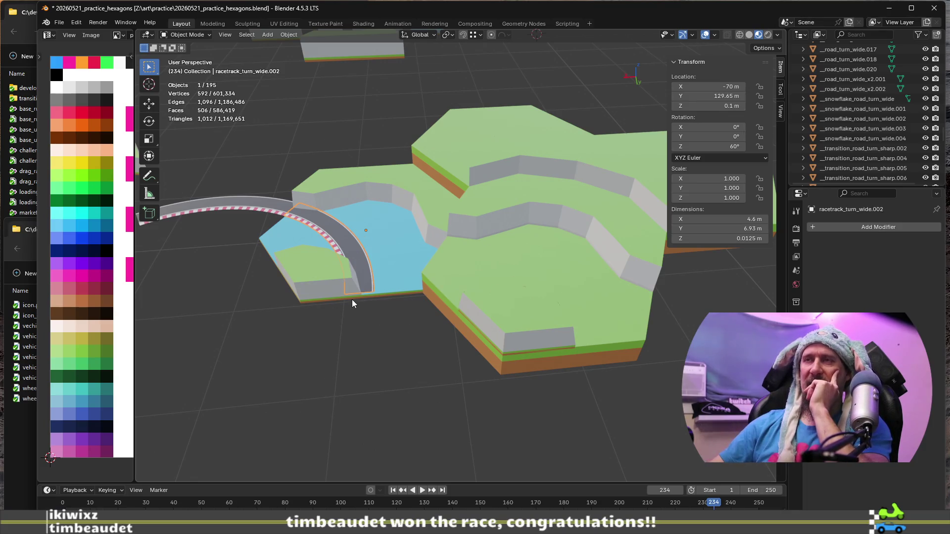
middle_drag(381, 305, 369, 311)
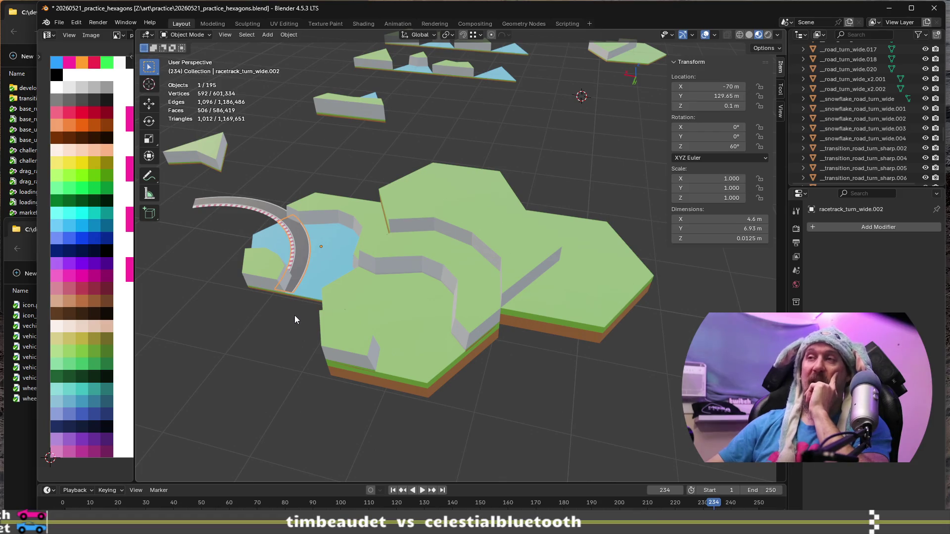
shift+middle_drag(294, 315, 581, 369)
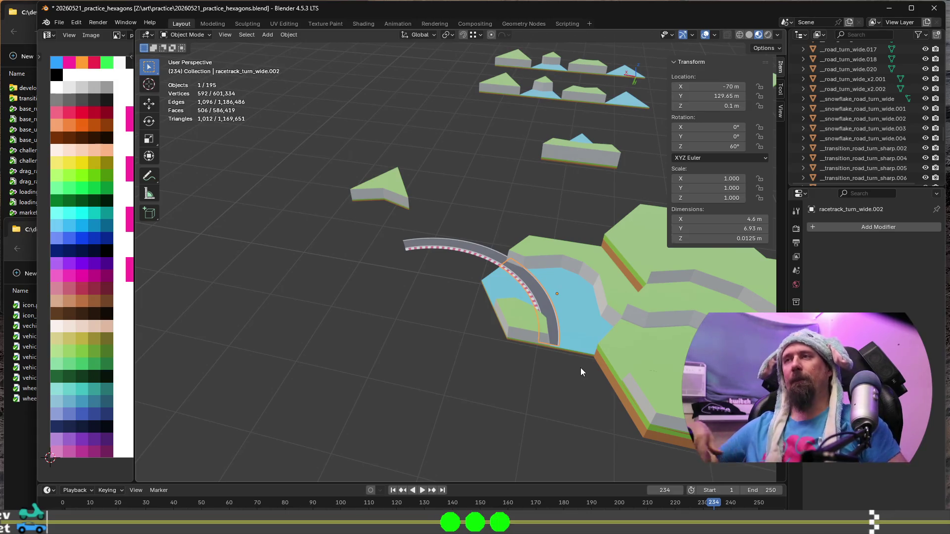
scroll(519, 361, up, 2)
scroll(518, 362, down, 1)
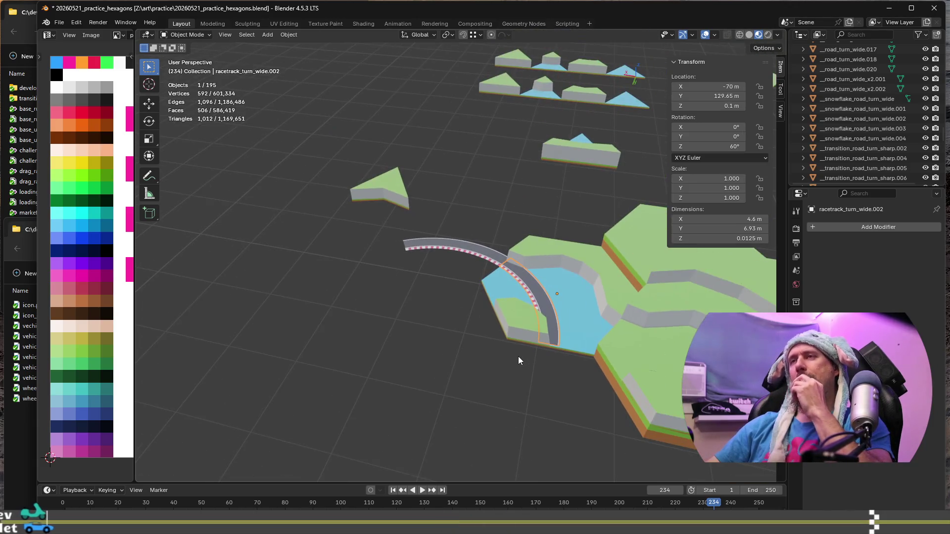
scroll(468, 313, down, 2)
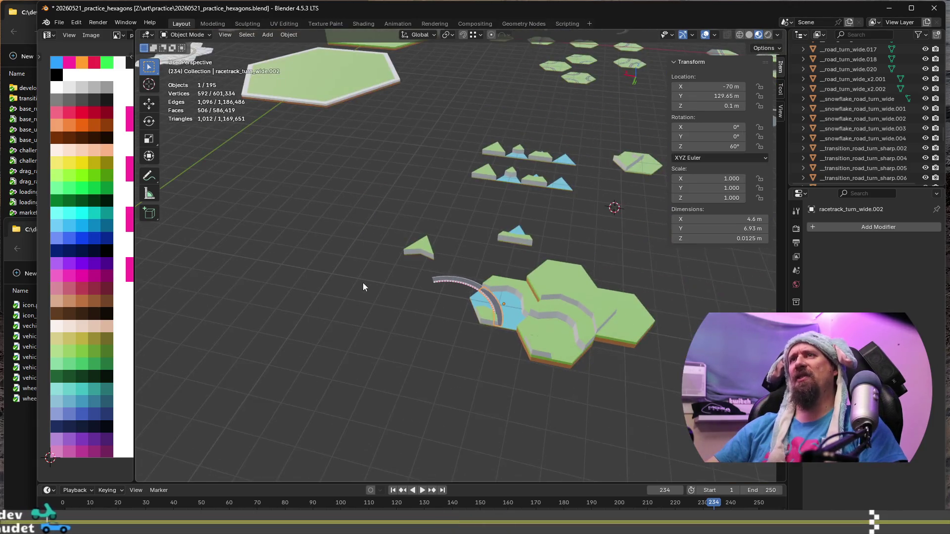
scroll(502, 300, up, 2)
scroll(482, 238, up, 1)
scroll(482, 241, down, 3)
click(452, 129)
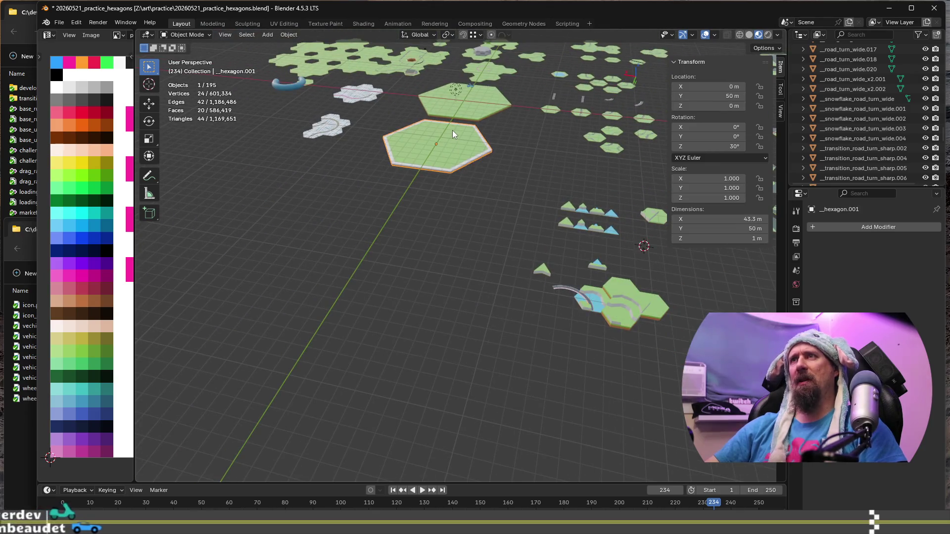
scroll(434, 236, down, 2)
scroll(487, 298, up, 1)
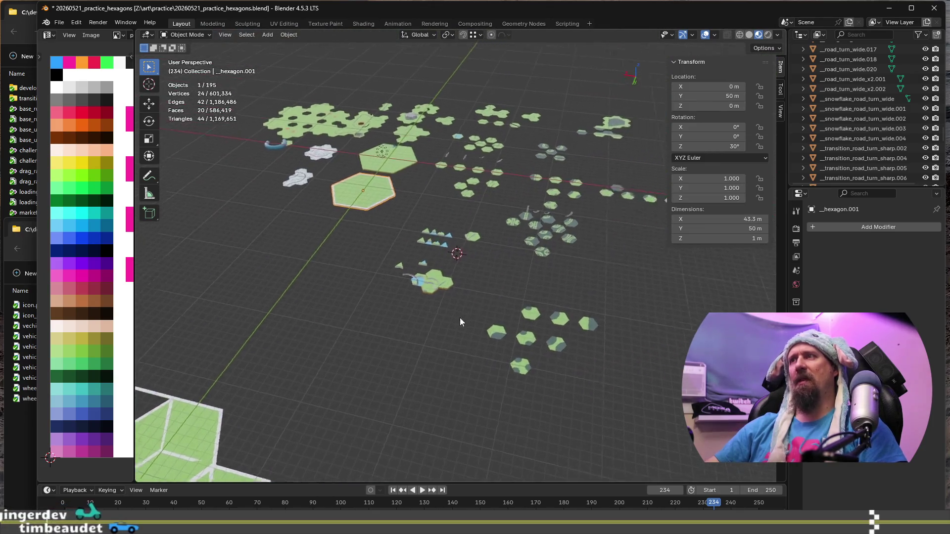
Step: Frame the selected hexagon, then pan and tilt toward the curved racetrack road and surrounding tiles
shift+middle_drag(578, 303, 365, 290)
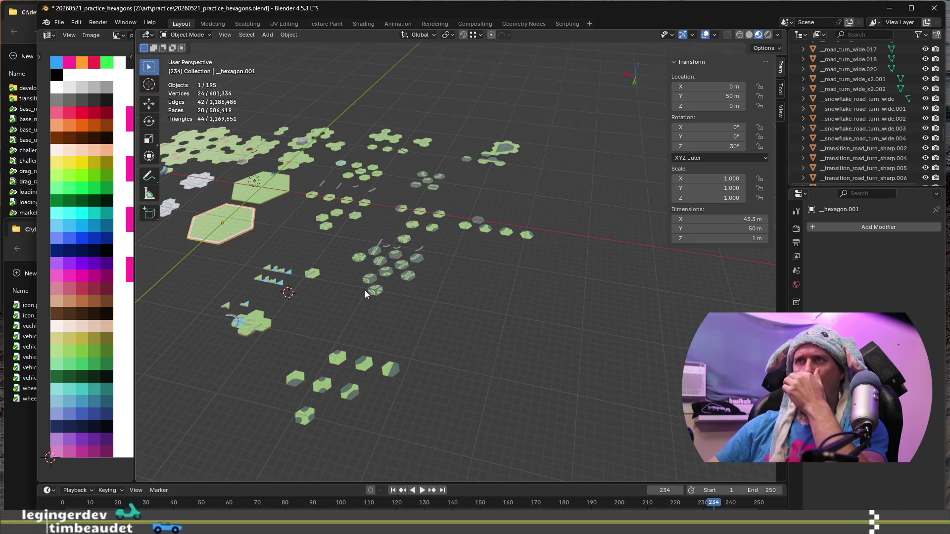
scroll(308, 340, up, 3)
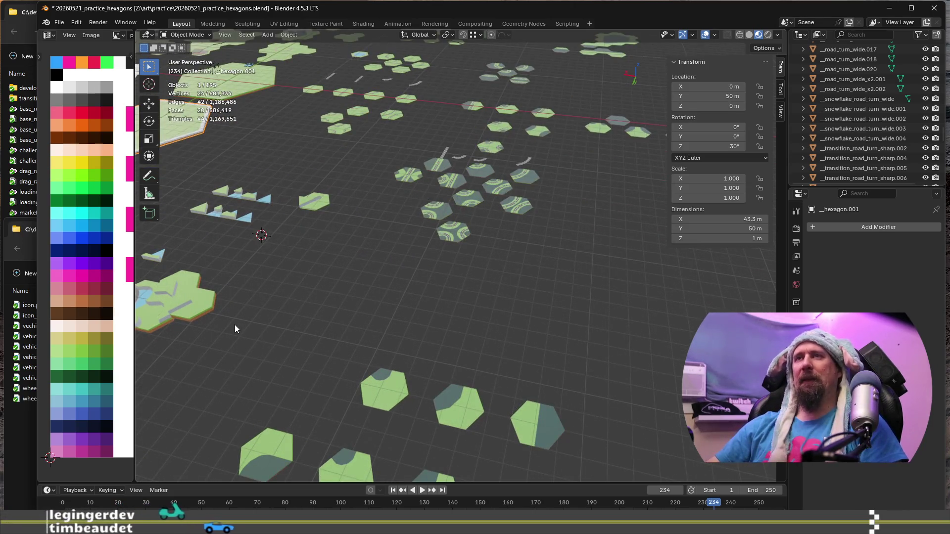
key(KP_Decimal)
scroll(660, 366, up, 3)
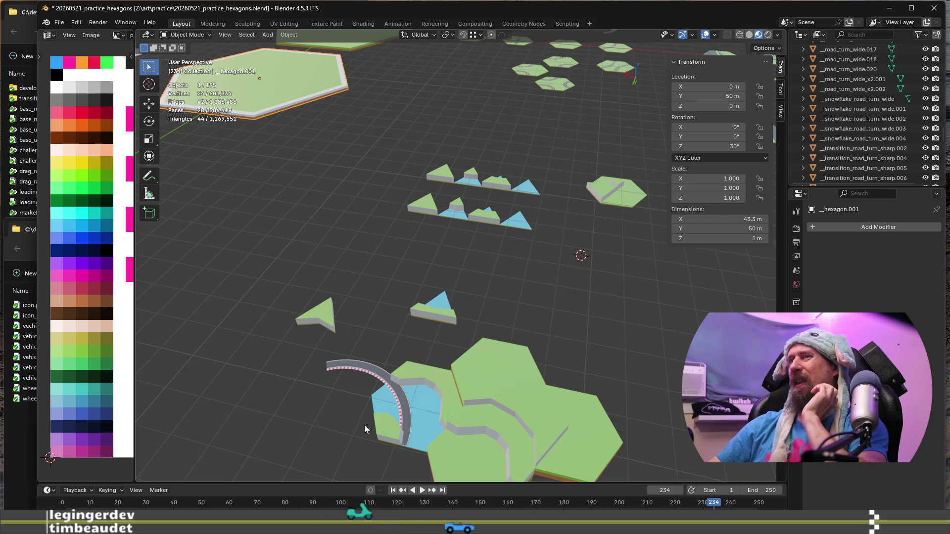
scroll(368, 401, up, 2)
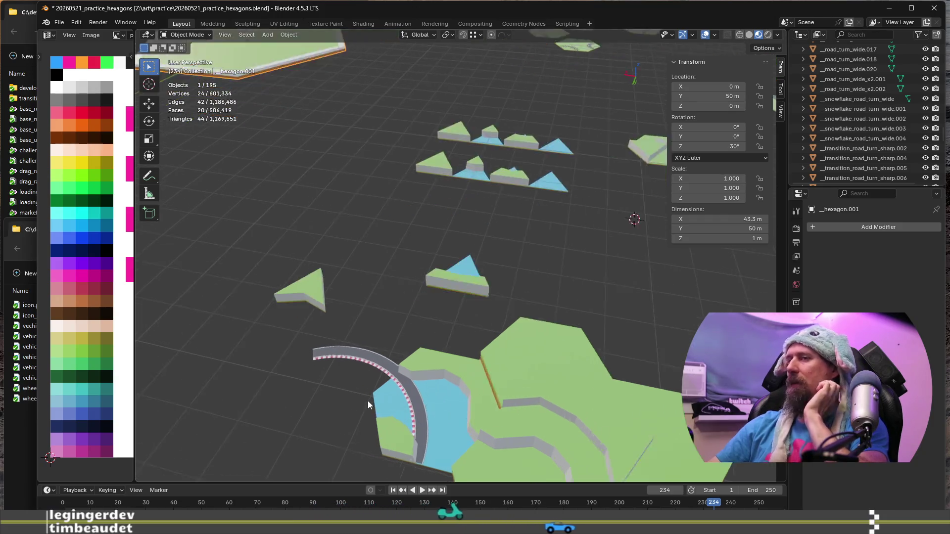
scroll(452, 437, up, 2)
scroll(507, 414, up, 2)
shift+middle_drag(507, 415, 391, 307)
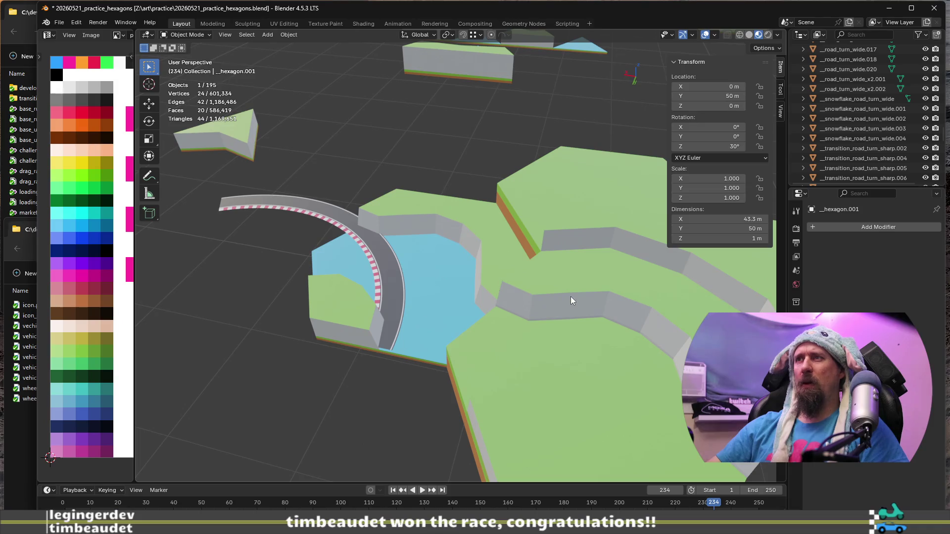
mouse_move(391, 343)
middle_down()
mouse_move(417, 318)
mouse_move(425, 383)
middle_up()
scroll(426, 383, up, 1)
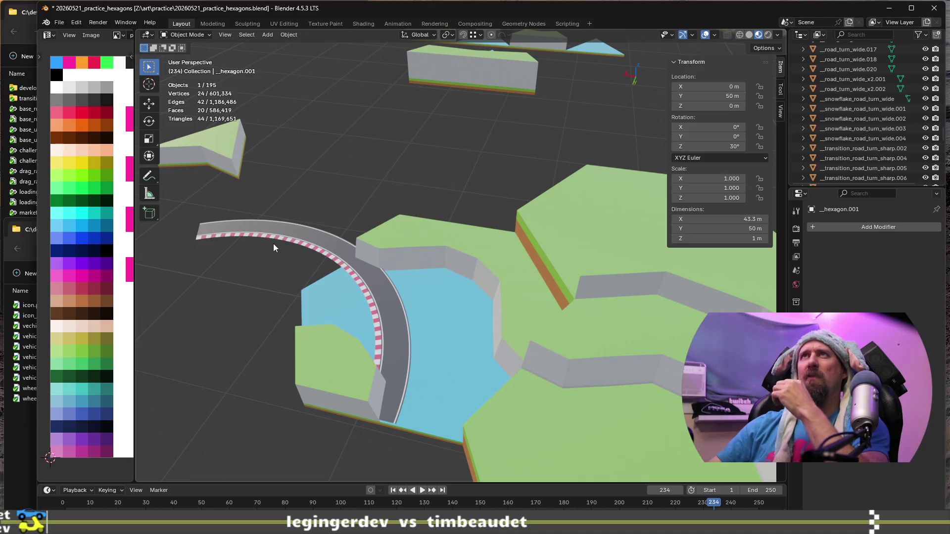
key(ctrl+z)
key(ctrl+shift+z)
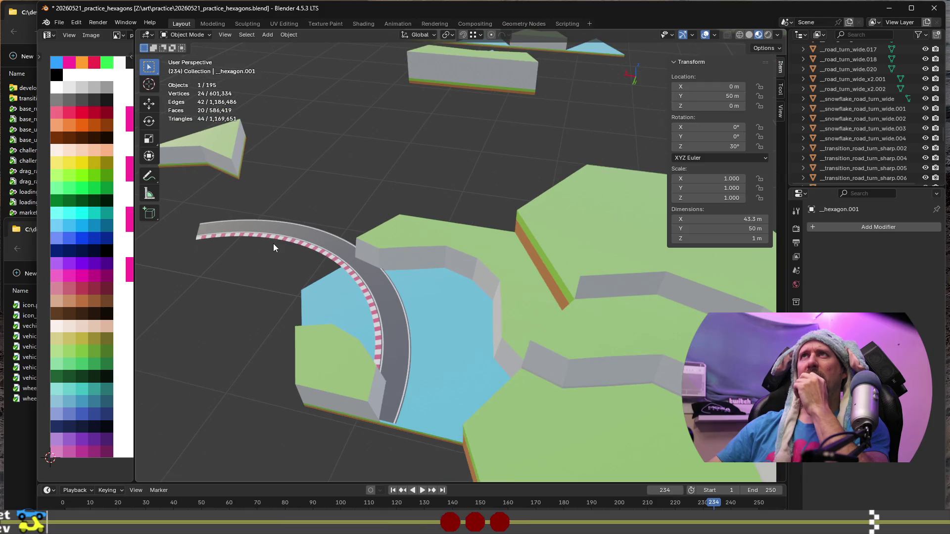
scroll(274, 243, down, 1)
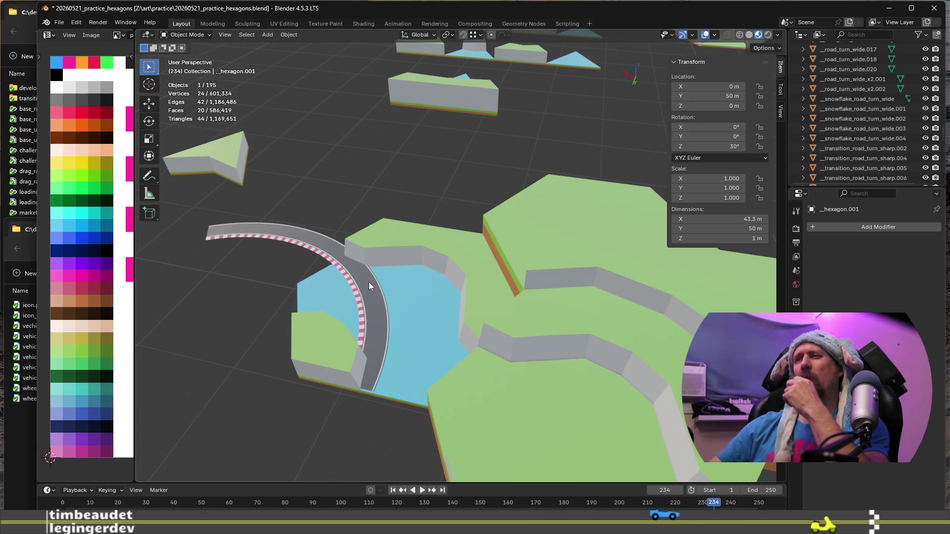
click(377, 315)
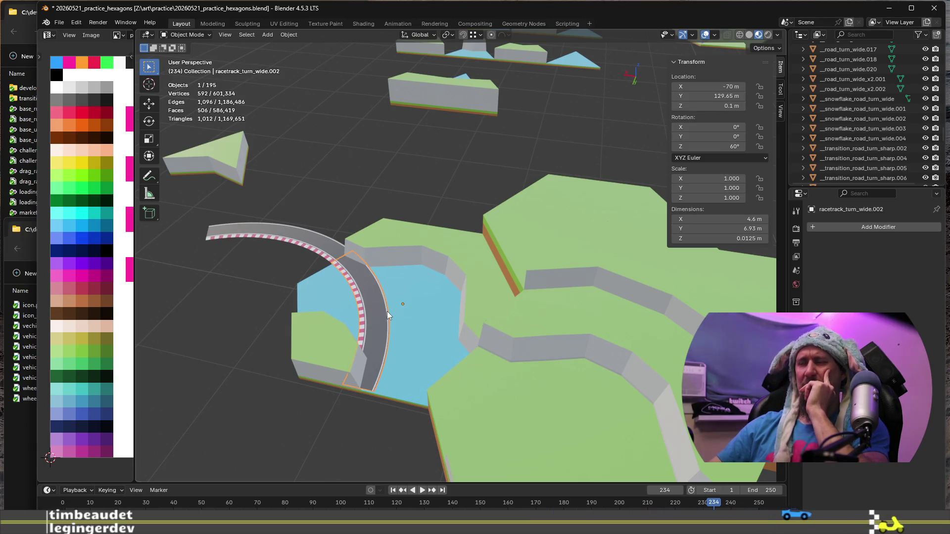
scroll(423, 349, up, 3)
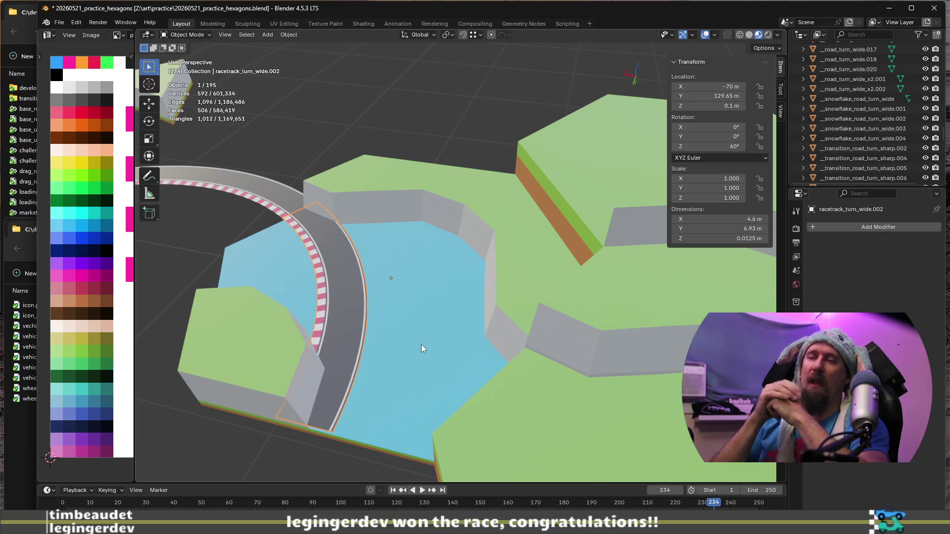
scroll(421, 345, down, 2)
scroll(457, 358, down, 2)
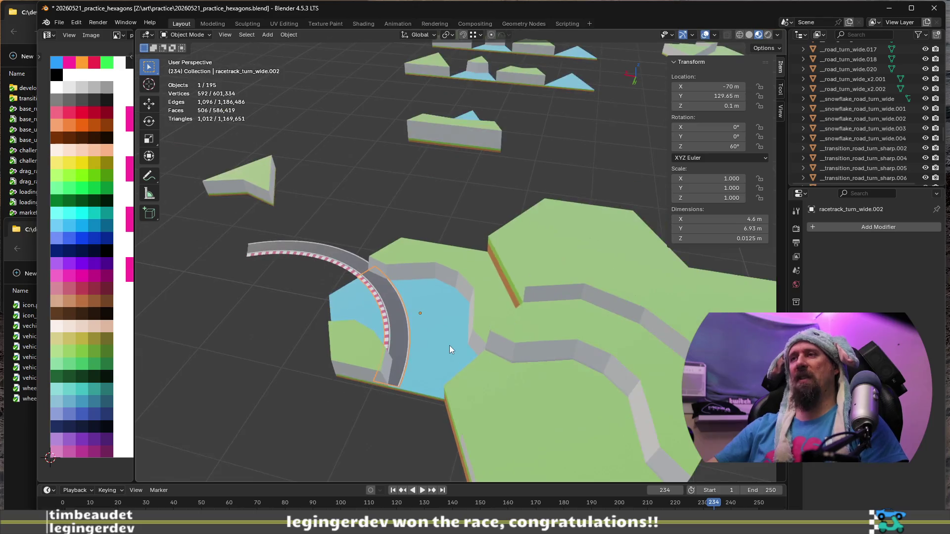
Step: Orbit to a low side view of the curved racetrack piece on the water tile
middle_drag(475, 395, 838, 237)
Step: Select the _road_straight.020 hex tile, view it from the side, and cancel a vertical move
click(416, 272)
middle_drag(410, 300, 658, 342)
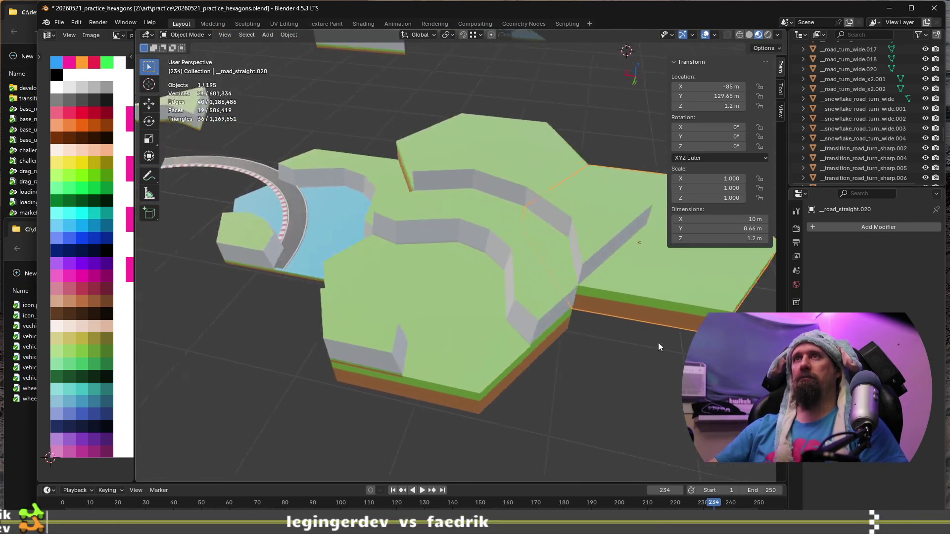
scroll(516, 308, down, 1)
middle_drag(577, 332, 536, 318)
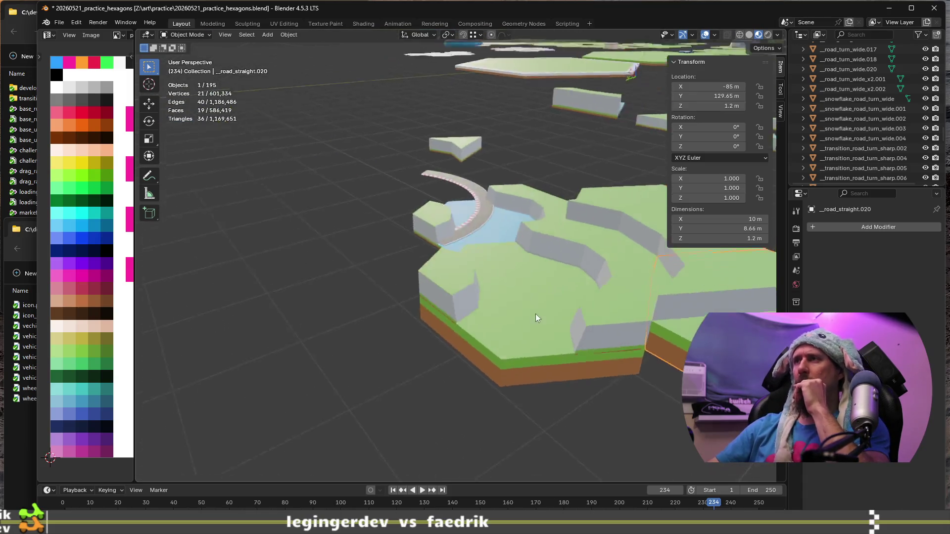
scroll(536, 314, down, 3)
mouse_move(608, 357)
middle_down()
mouse_move(465, 259)
mouse_move(477, 244)
middle_up()
key(g)
key(z)
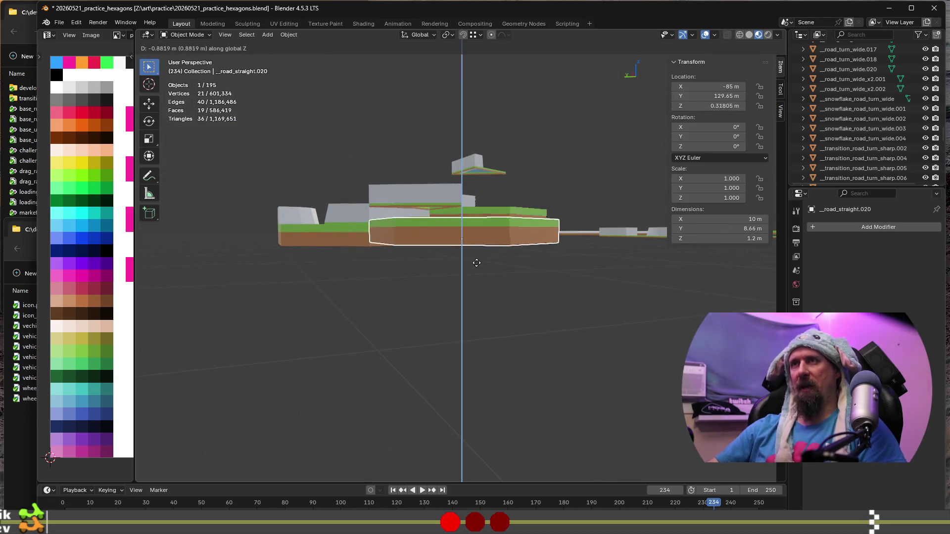
key(Escape)
Step: Frame the straight-road tile and orbit to reveal the patterned tiles behind it
mouse_move(481, 267)
middle_down()
mouse_move(470, 271)
mouse_move(474, 299)
mouse_move(458, 290)
mouse_move(472, 306)
mouse_move(516, 298)
middle_up()
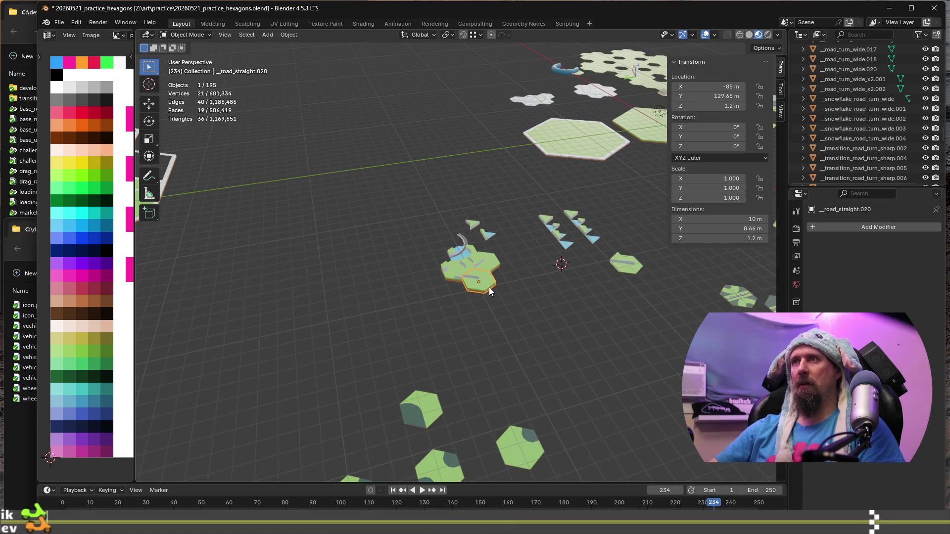
key(KP_Decimal)
mouse_move(483, 294)
middle_down()
mouse_move(539, 259)
mouse_move(494, 286)
middle_up()
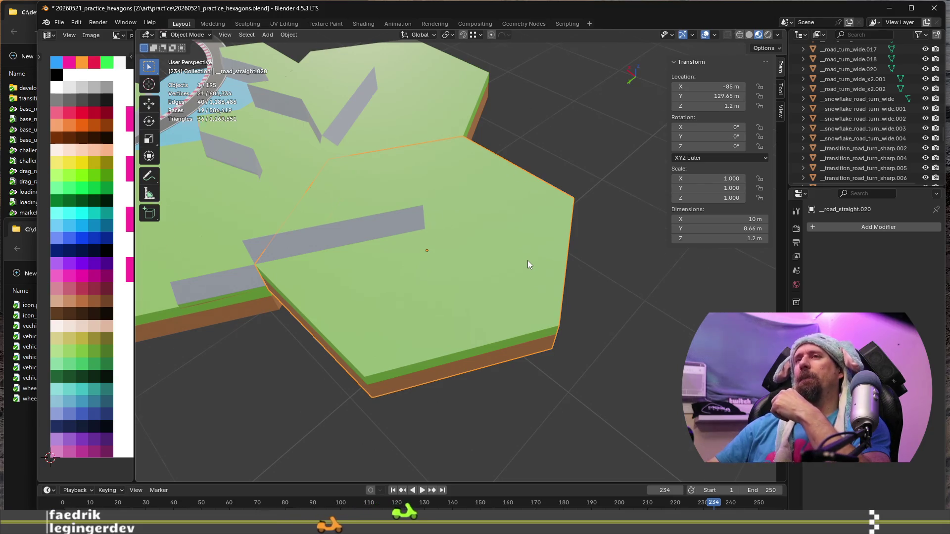
scroll(528, 264, down, 3)
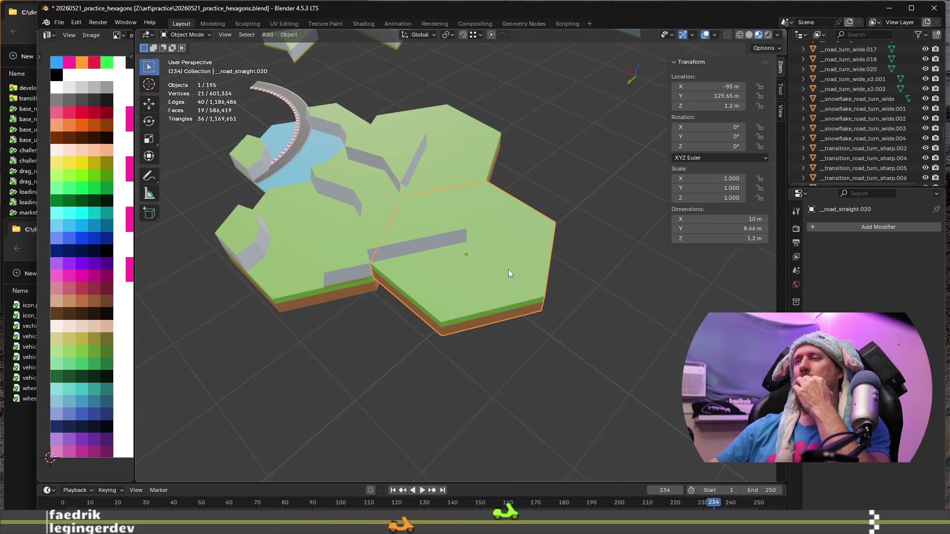
mouse_move(458, 319)
middle_down()
mouse_move(490, 268)
mouse_move(457, 296)
middle_up()
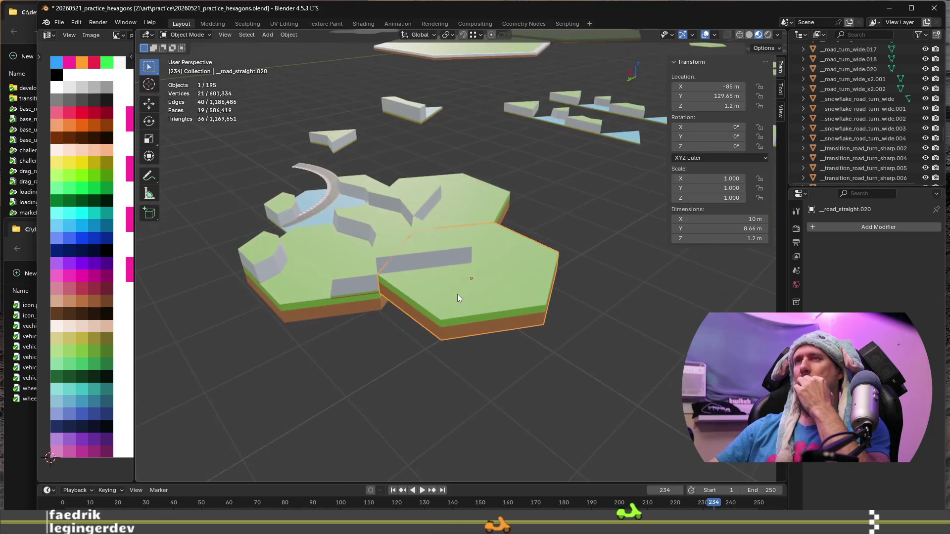
scroll(458, 293, down, 2)
scroll(459, 290, down, 3)
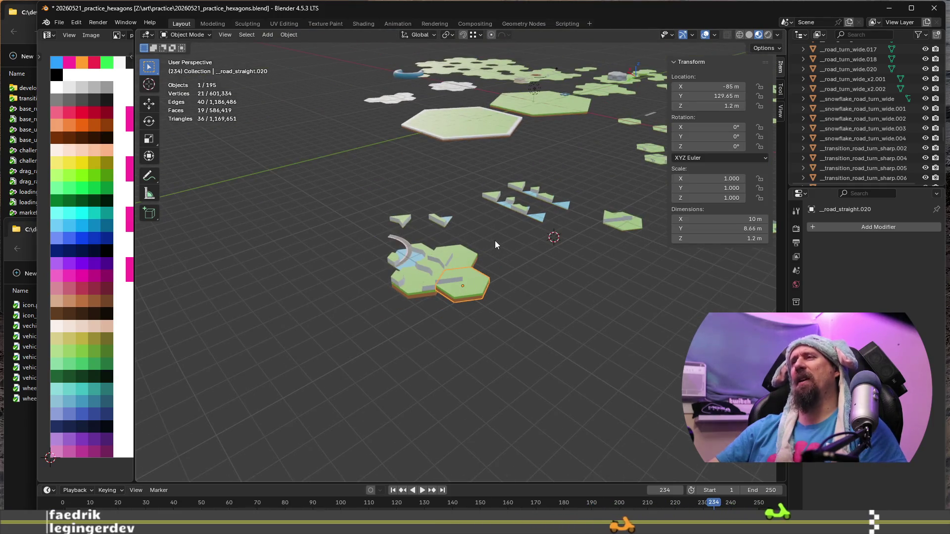
middle_drag(502, 234, 606, 306)
Step: Select and frame the plain_grass.035 tile with curved road markings, then orbit over the field
click(622, 253)
key(KP_Decimal)
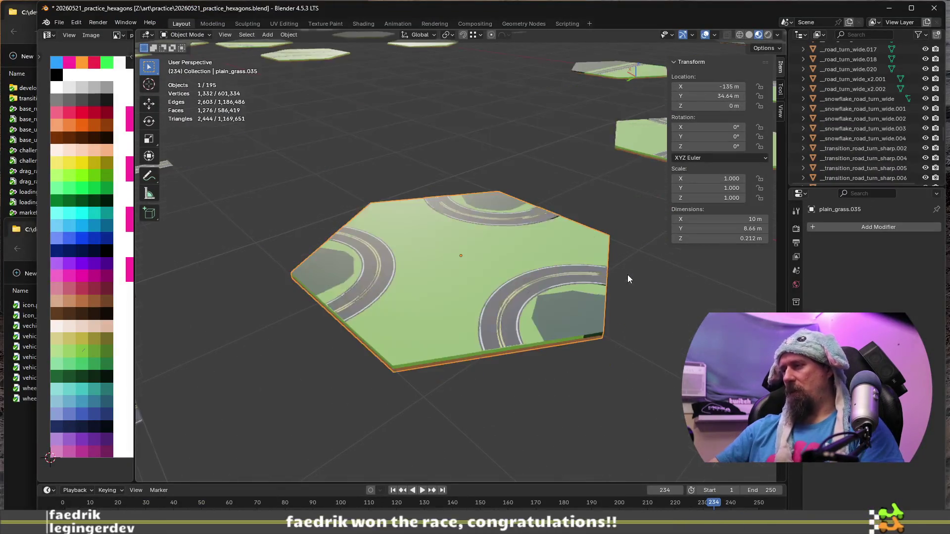
scroll(610, 291, down, 3)
scroll(608, 297, down, 2)
scroll(609, 297, down, 2)
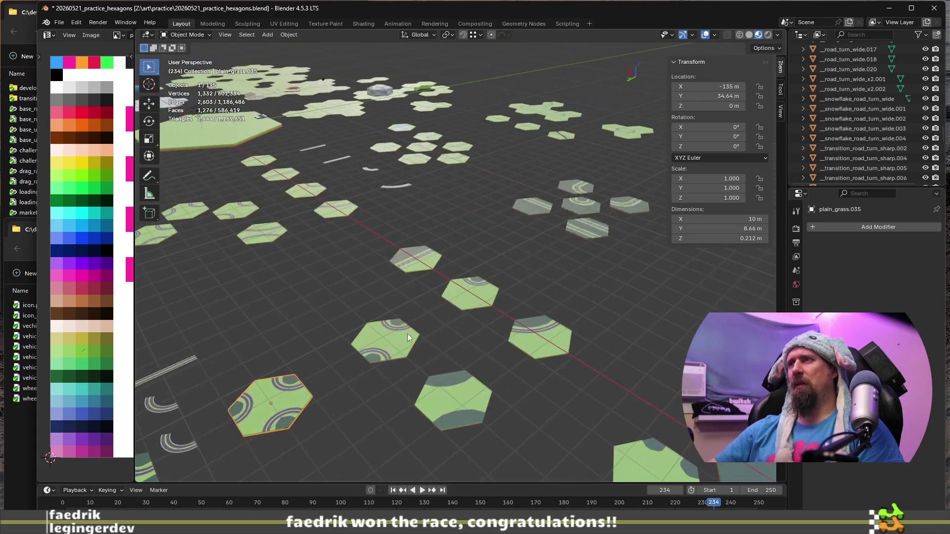
middle_drag(484, 195, 530, 362)
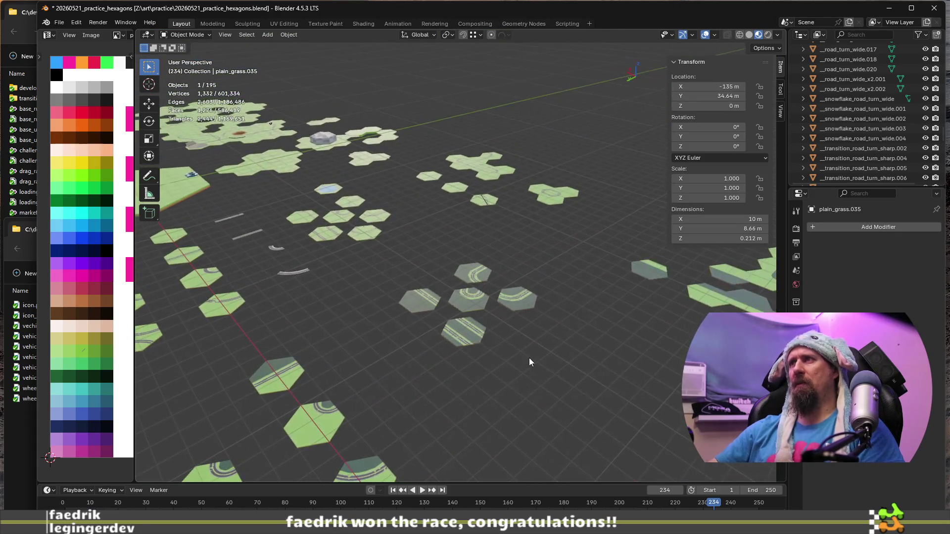
Step: Select and frame the loose racetrack_turn_wide curve, then add the second road curve to the selection
click(293, 272)
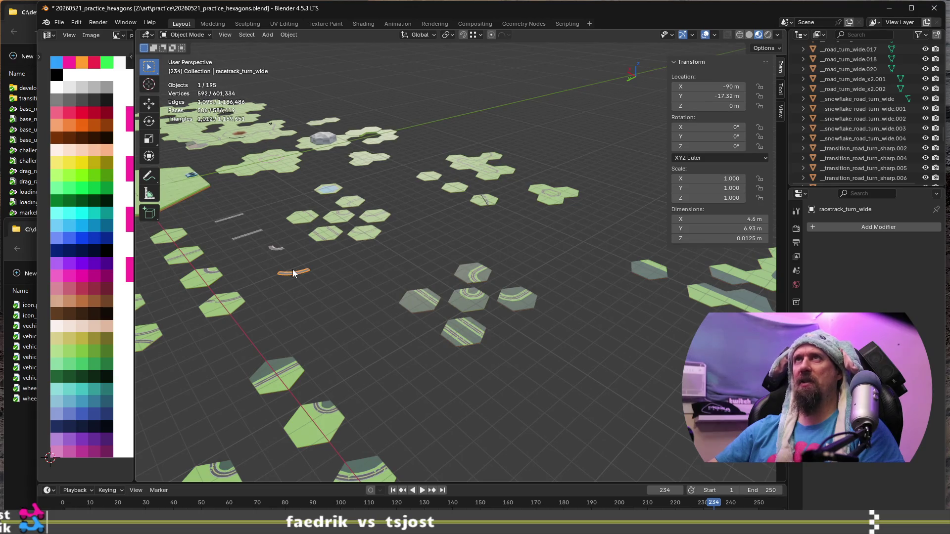
key(KP_Decimal)
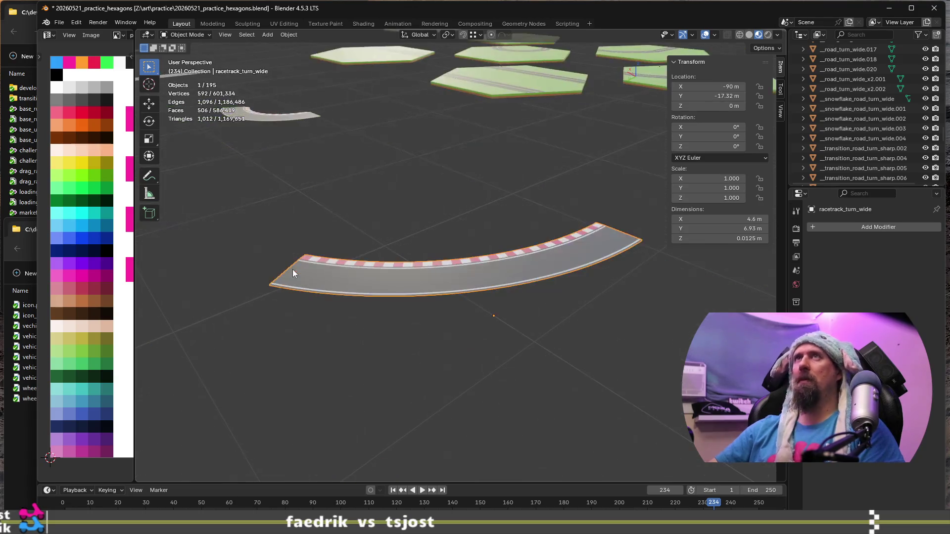
mouse_move(309, 218)
middle_down()
mouse_move(355, 274)
mouse_move(249, 291)
middle_up()
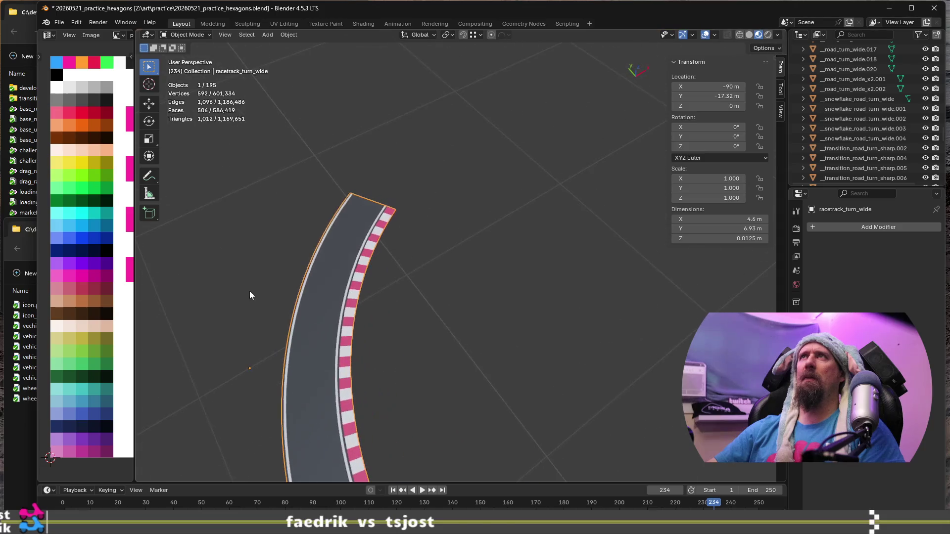
scroll(331, 277, down, 4)
scroll(335, 285, down, 3)
scroll(356, 291, up, 1)
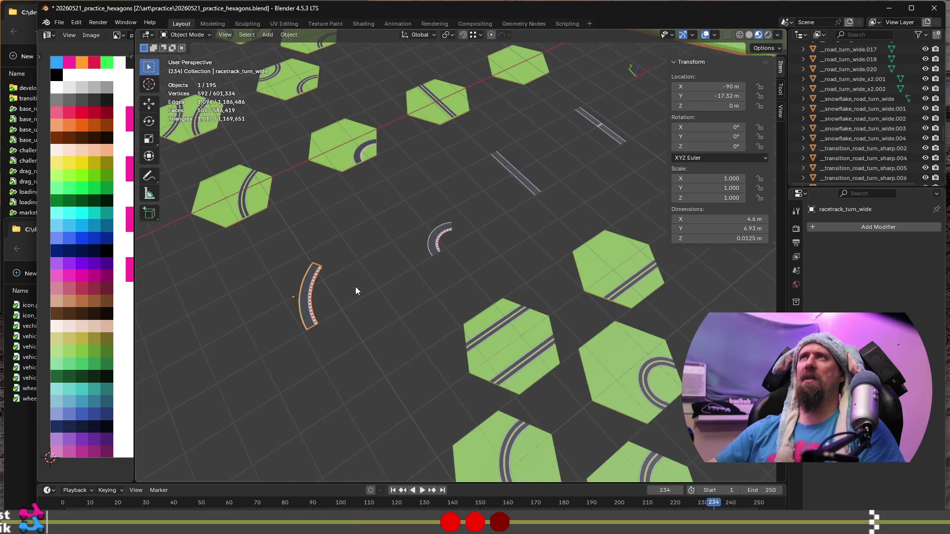
mouse_move(442, 263)
middle_down()
mouse_move(398, 268)
mouse_move(384, 257)
middle_up()
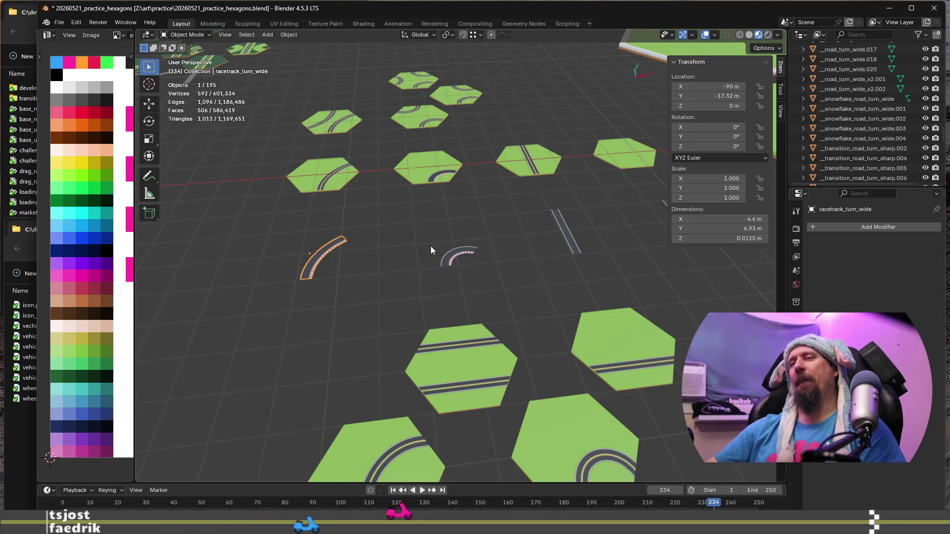
shift+click(459, 254)
shift+click(559, 229)
scroll(555, 258, down, 5)
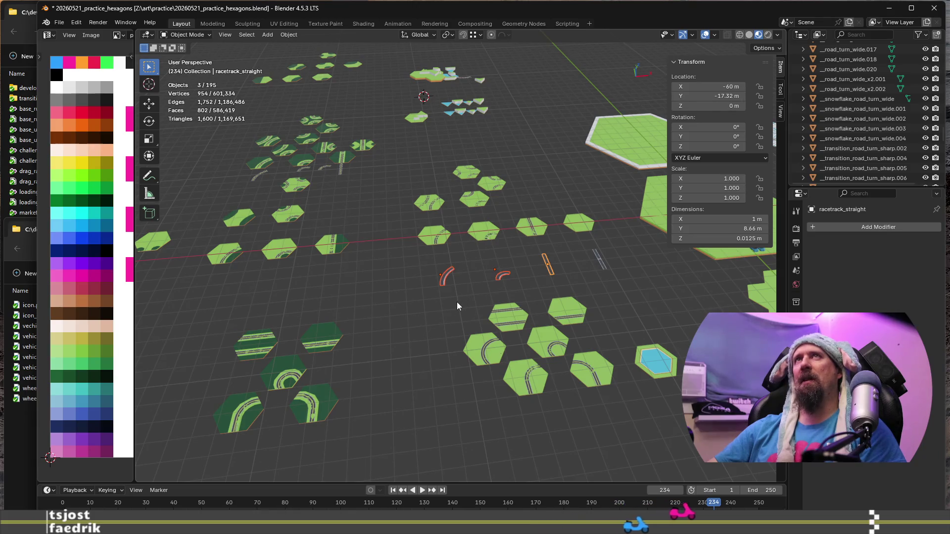
scroll(457, 303, up, 3)
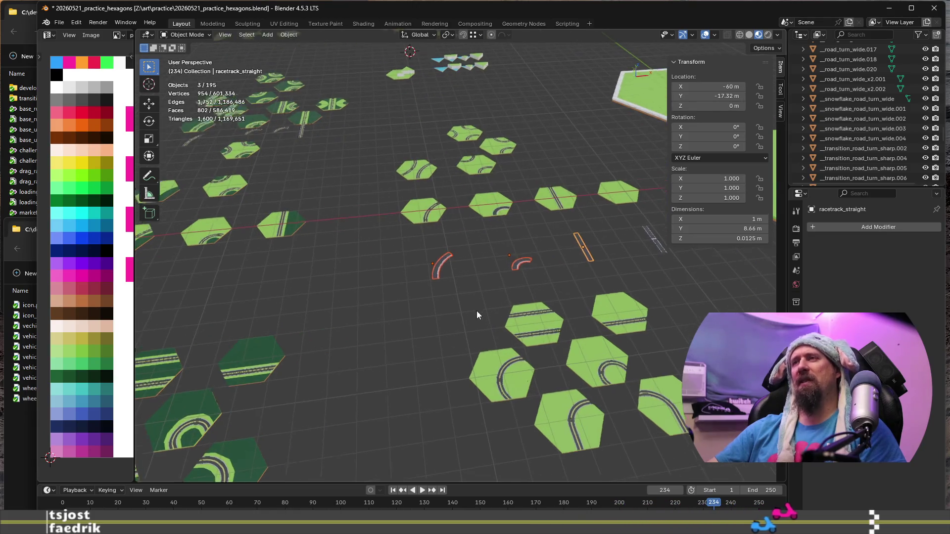
scroll(477, 311, up, 2)
shift+middle_drag(616, 439, 449, 355)
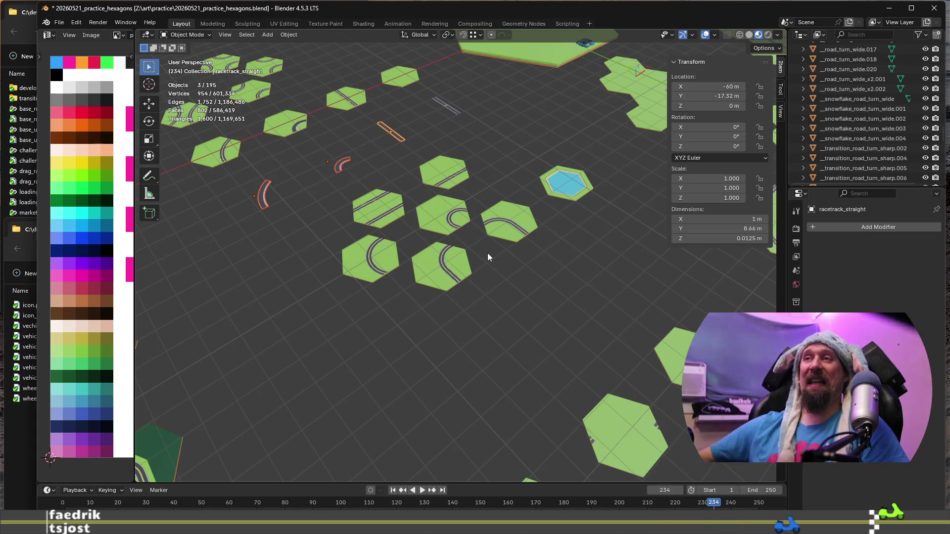
scroll(515, 270, up, 2)
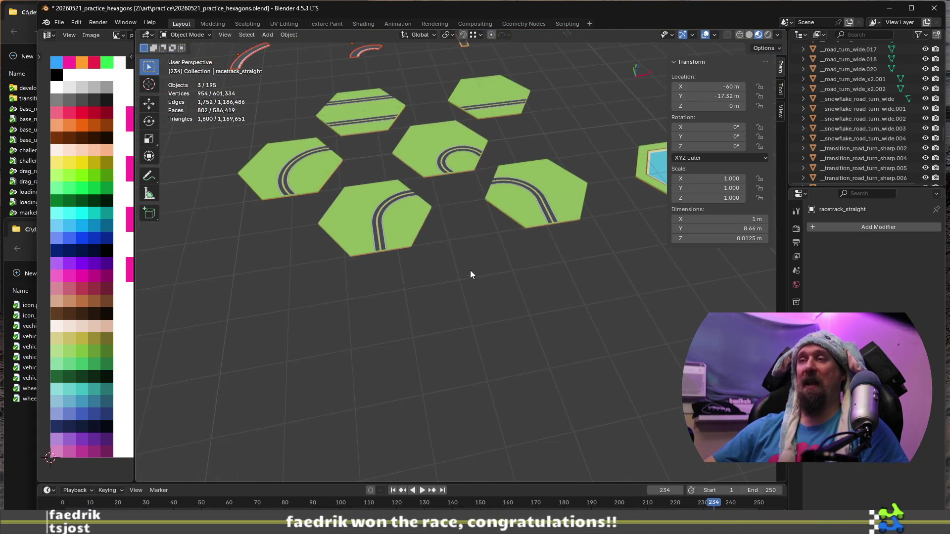
shift+middle_drag(515, 271, 541, 327)
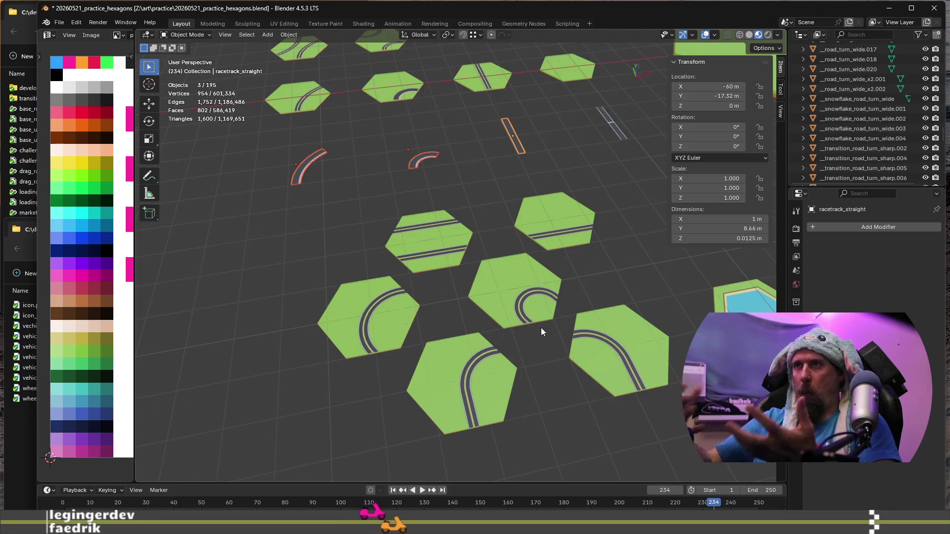
Step: Shift-select the plain road hex tiles into one group led by plain_road_straight_x2_other, then view the whole scene
click(599, 338)
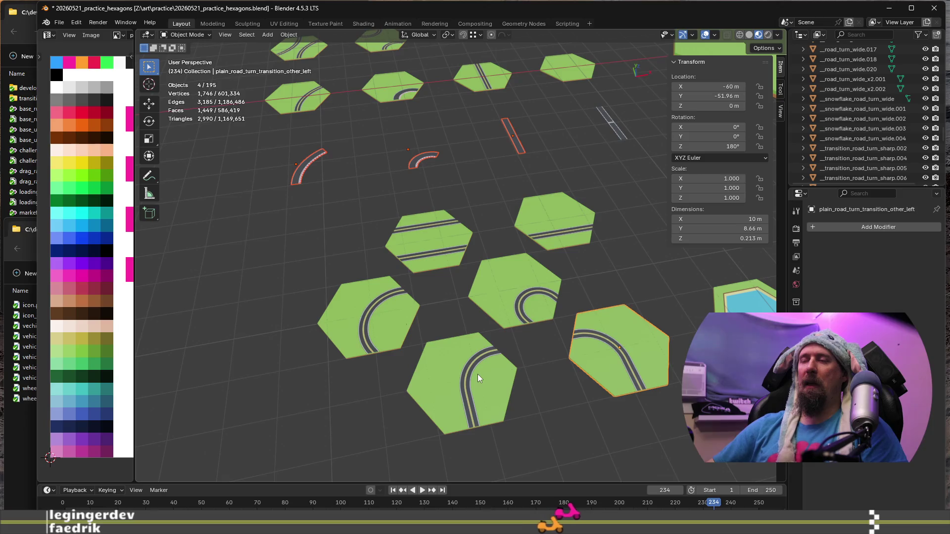
shift+click(465, 375)
shift+click(378, 313)
shift+click(522, 290)
shift+click(552, 233)
shift+click(435, 221)
scroll(471, 360, down, 5)
scroll(491, 361, down, 2)
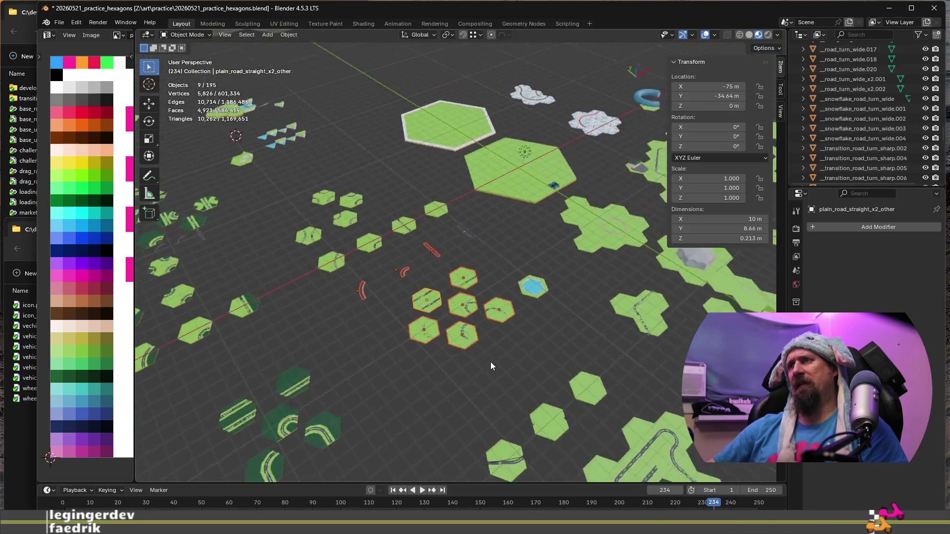
mouse_move(490, 362)
middle_down()
mouse_move(533, 438)
mouse_move(405, 289)
middle_up()
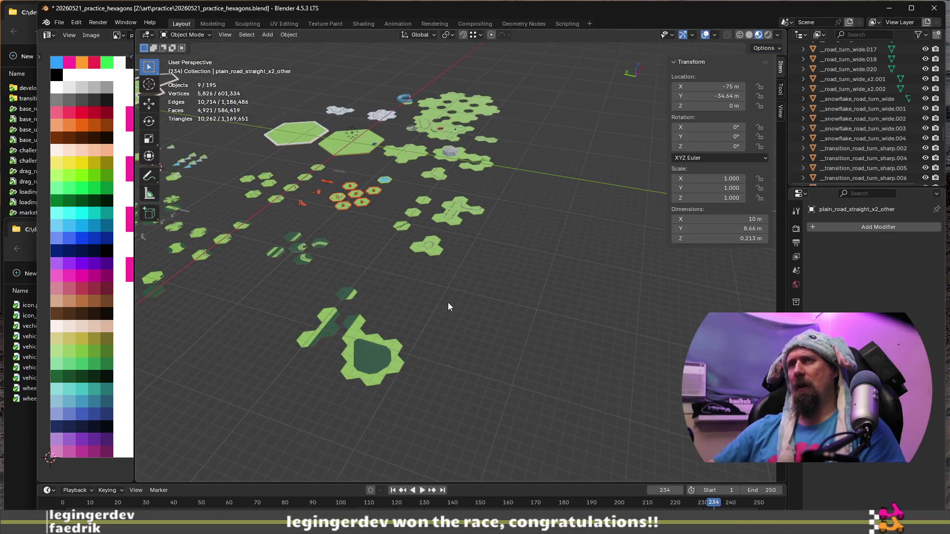
Step: Duplicate the nine road tiles 100 m along -Y, then move the copies another 100 m along -Y
key(shift+d)
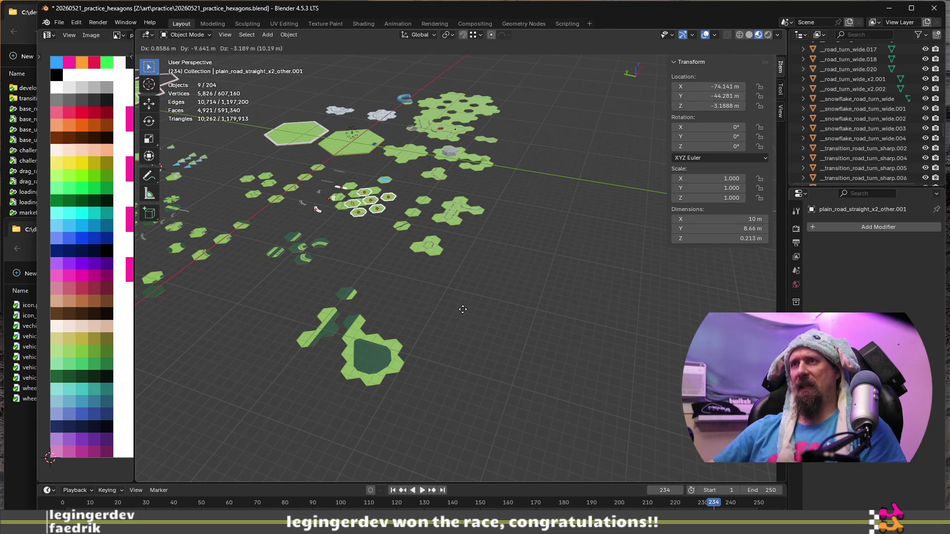
text(y100)
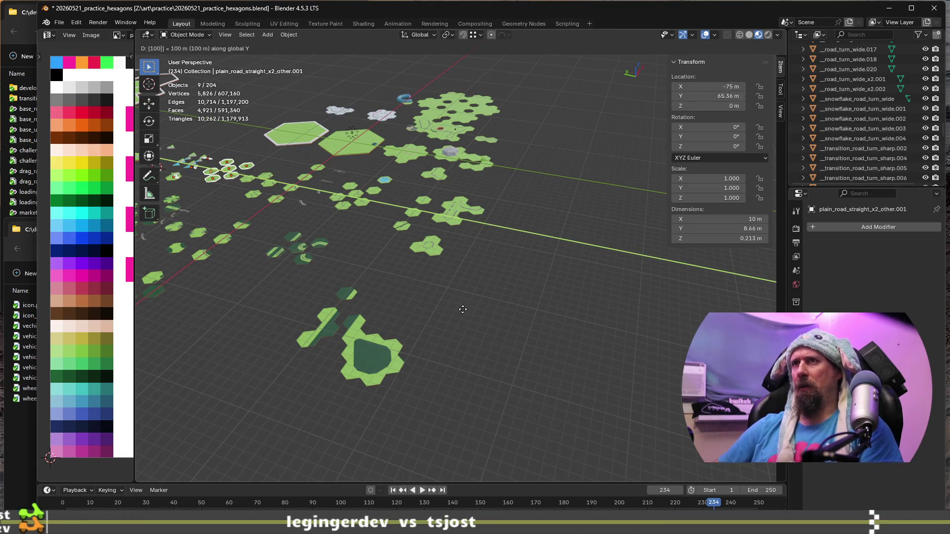
key(minus)
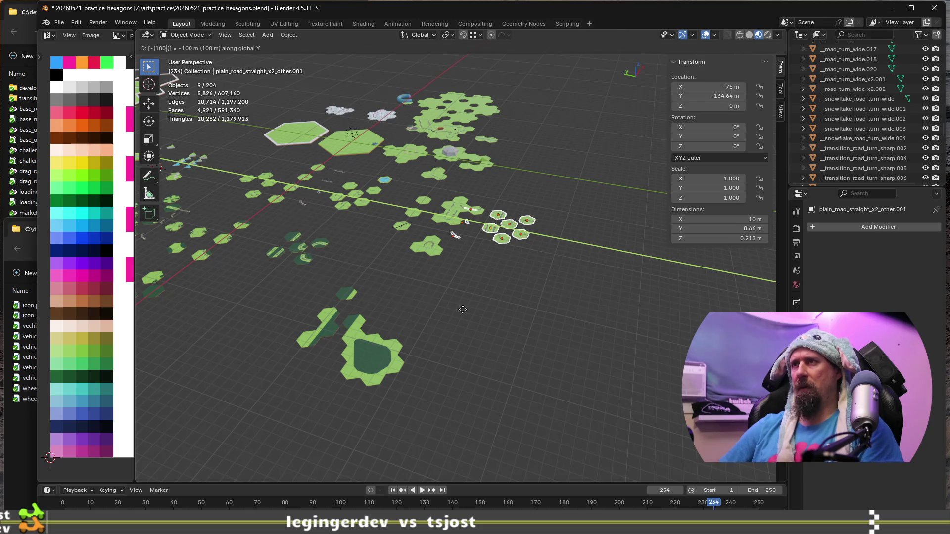
key(Return)
text(gy)
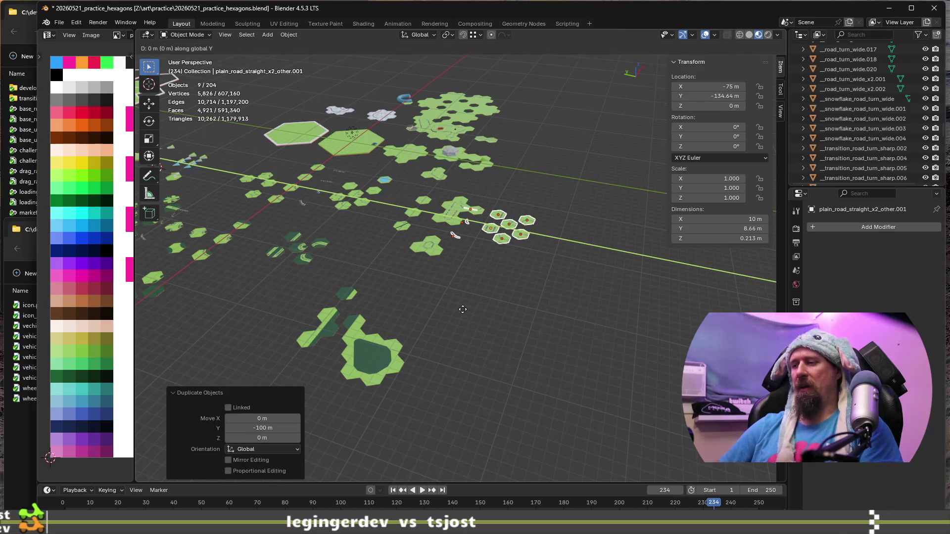
text(-100)
key(Return)
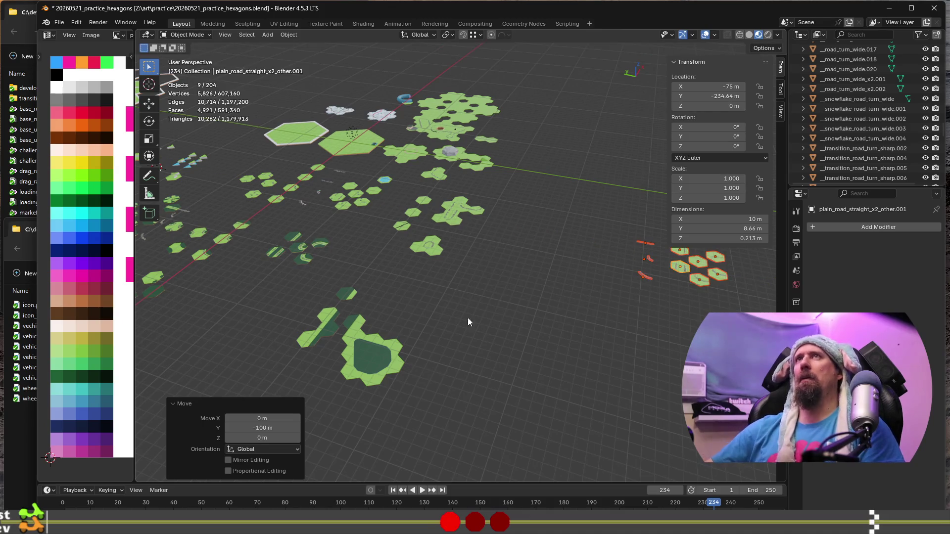
Step: Frame the copied tiles and select just the copied curved transition tile from a lower angle
key(KP_Decimal)
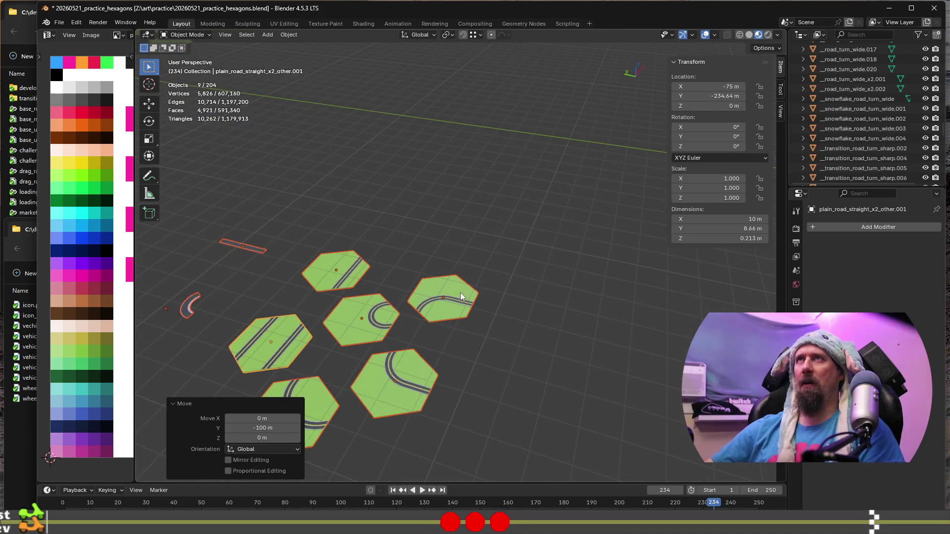
click(461, 297)
scroll(485, 343, up, 5)
mouse_move(527, 322)
middle_down()
mouse_move(545, 271)
mouse_move(453, 317)
middle_up()
scroll(486, 292, up, 3)
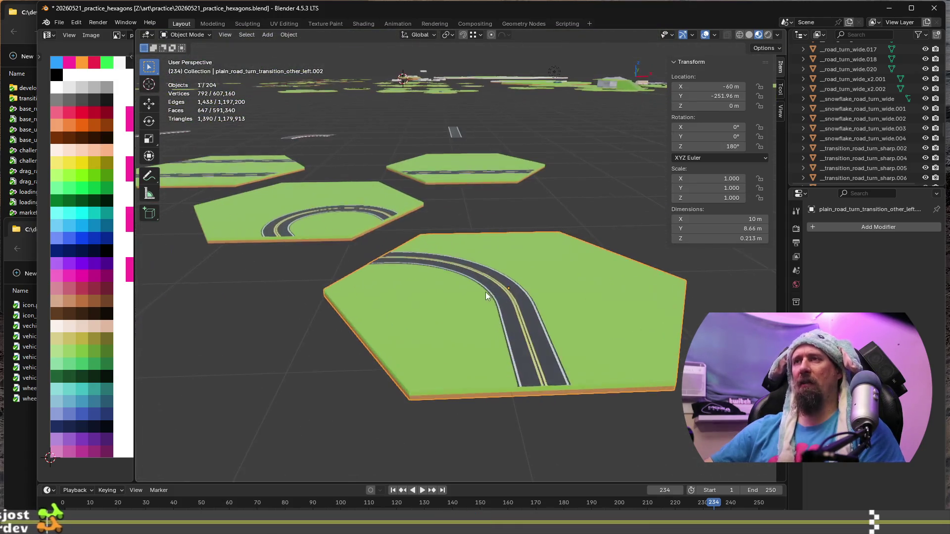
Step: In Edit Mode, select the whole connected hex base of the copied tile and delete its vertices
key(Tab)
click(464, 389)
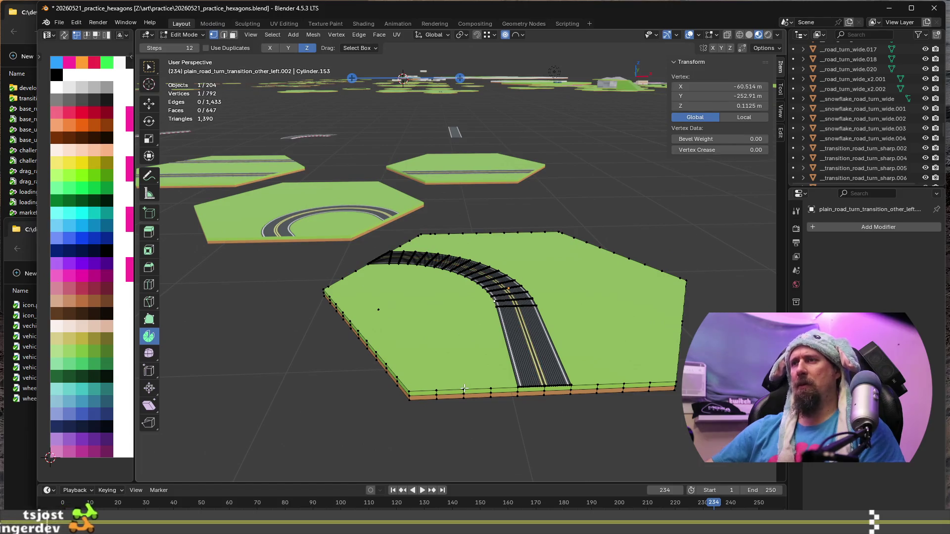
key(ctrl+l)
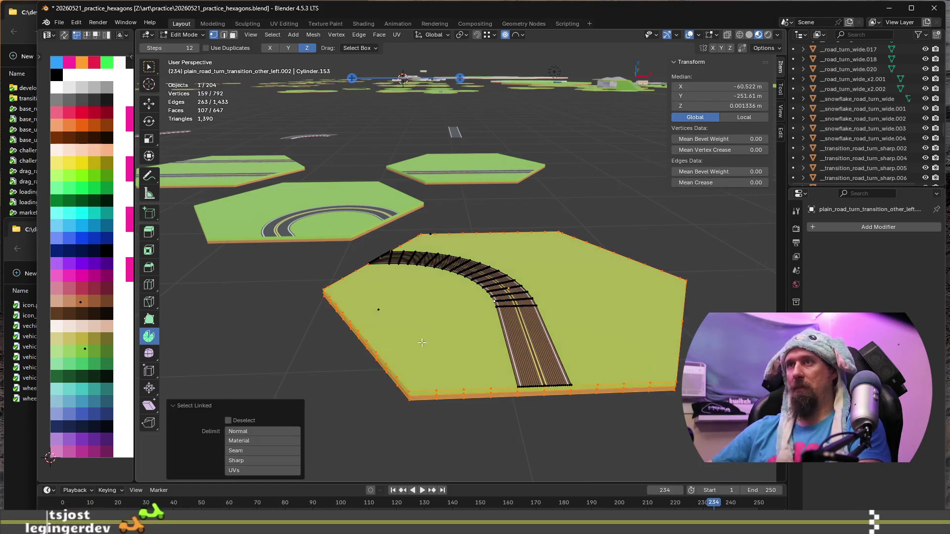
scroll(405, 319, up, 2)
scroll(382, 300, up, 1)
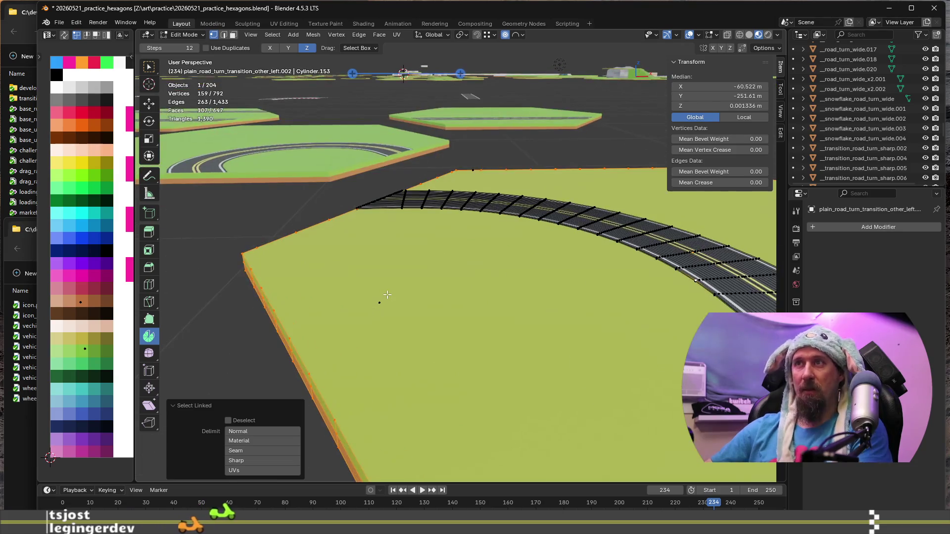
scroll(460, 401, down, 2)
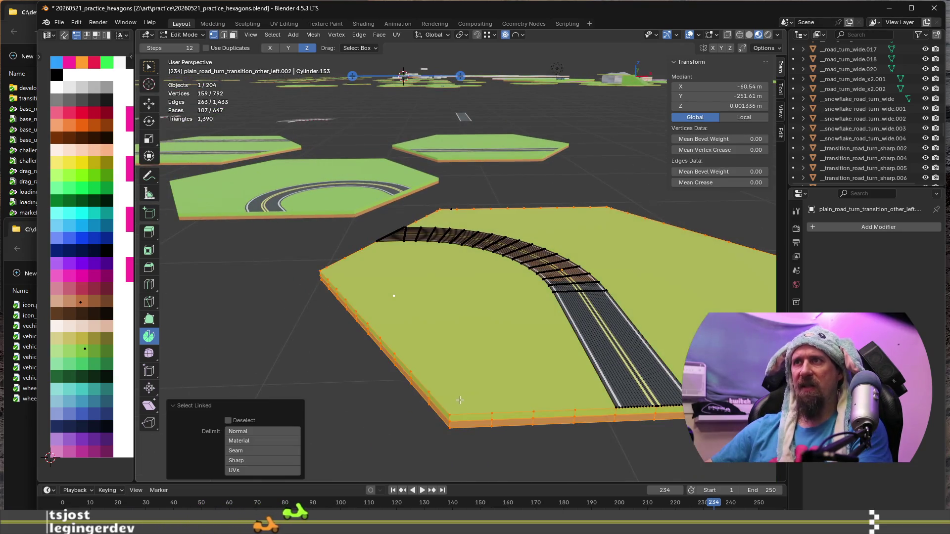
middle_drag(501, 370, 485, 351)
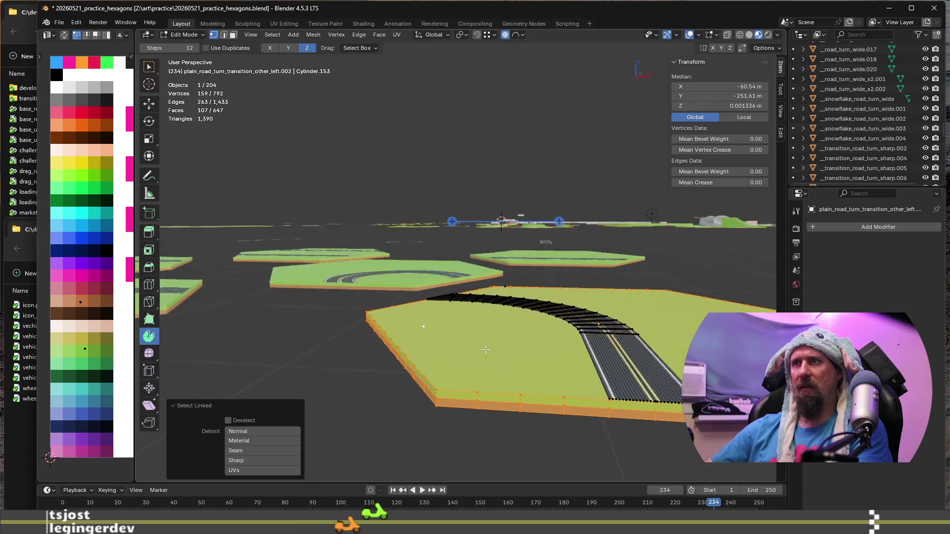
key(x)
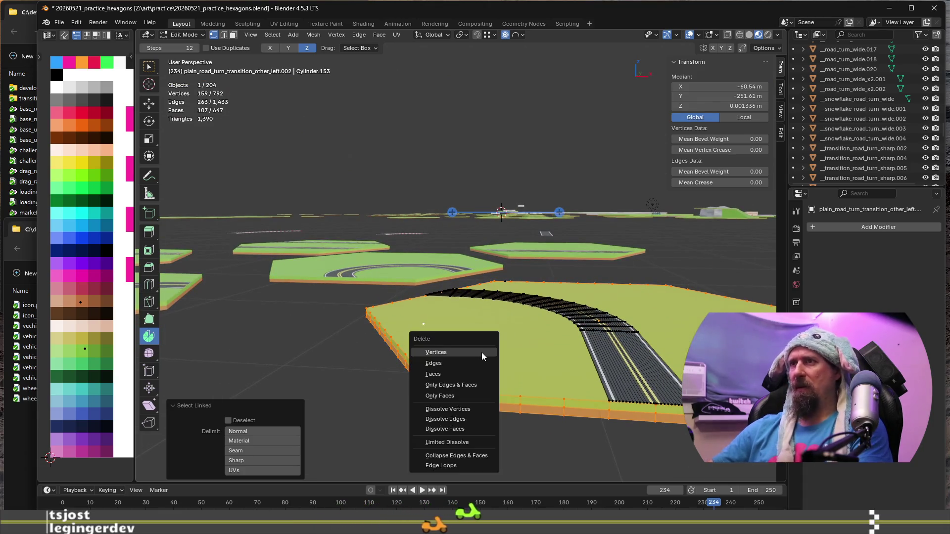
click(481, 352)
Step: Delete the stray leftover vertices around the remaining curved road strip one by one
middle_drag(575, 305, 545, 314)
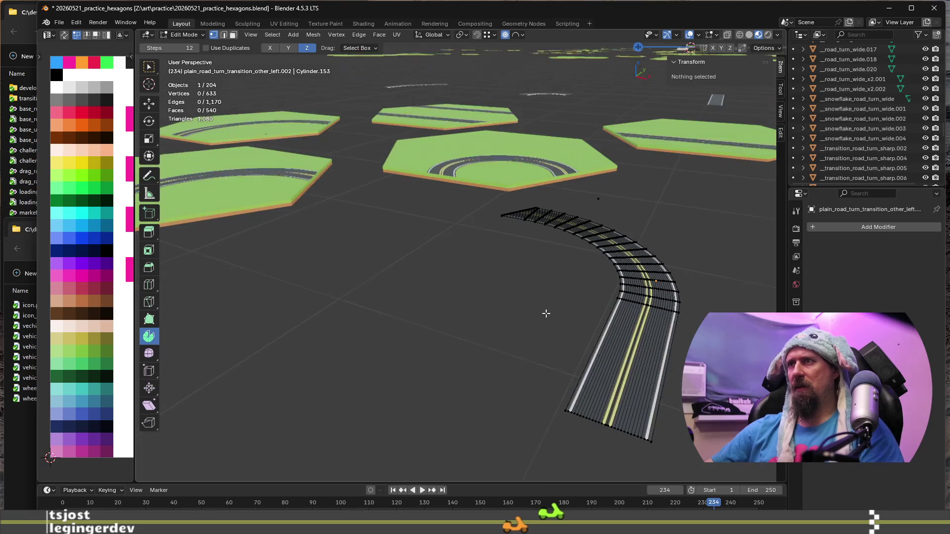
click(602, 189)
key(x)
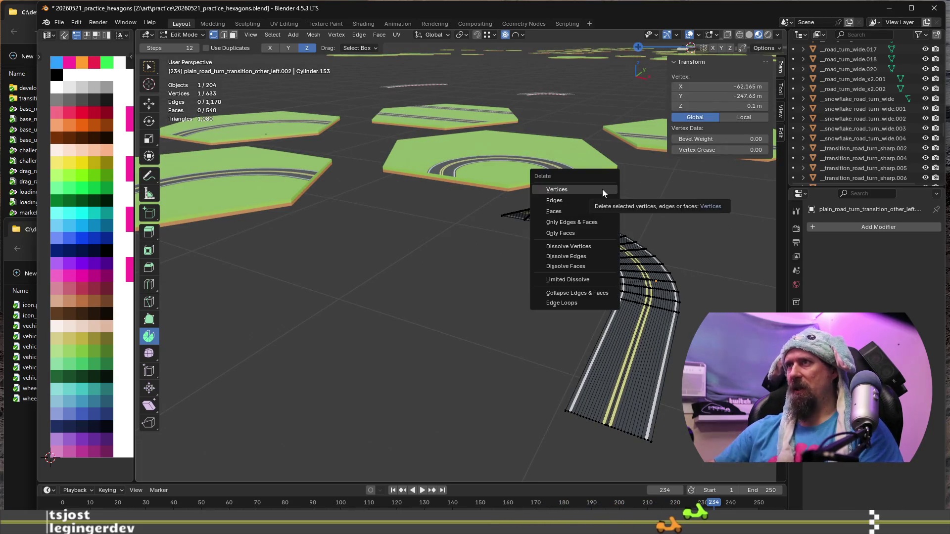
click(603, 190)
middle_drag(602, 189, 594, 204)
click(602, 198)
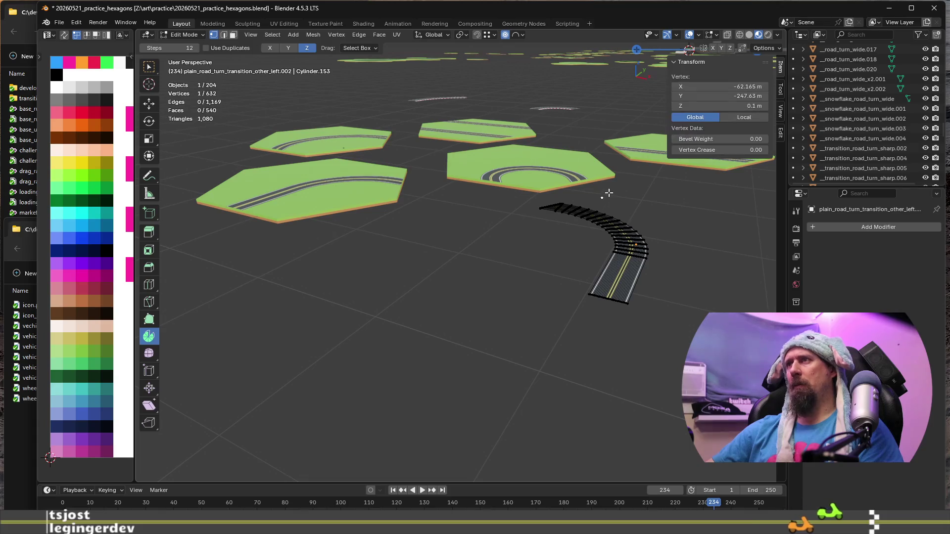
key(x)
click(608, 191)
key(x)
click(618, 197)
key(x)
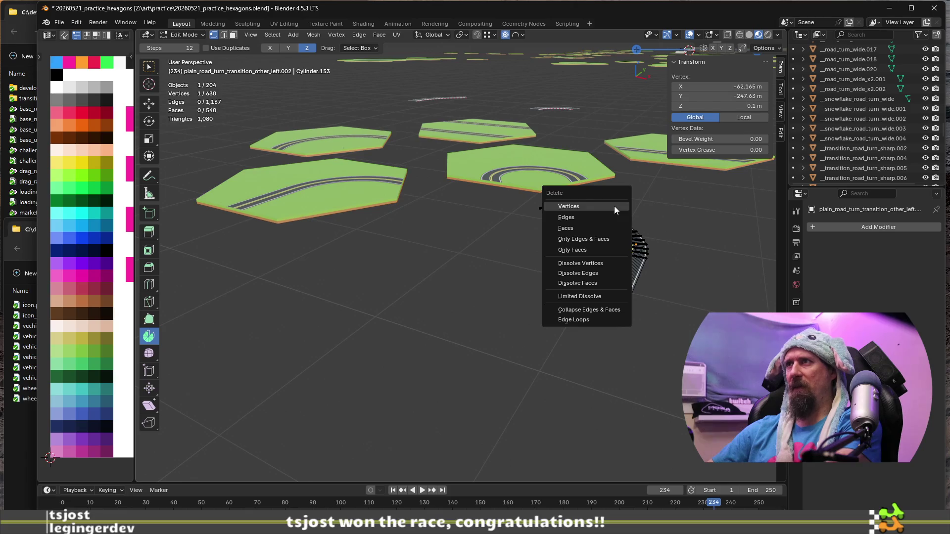
click(615, 207)
scroll(614, 206, up, 3)
mouse_move(615, 206)
middle_down()
mouse_move(596, 253)
mouse_move(572, 223)
middle_up()
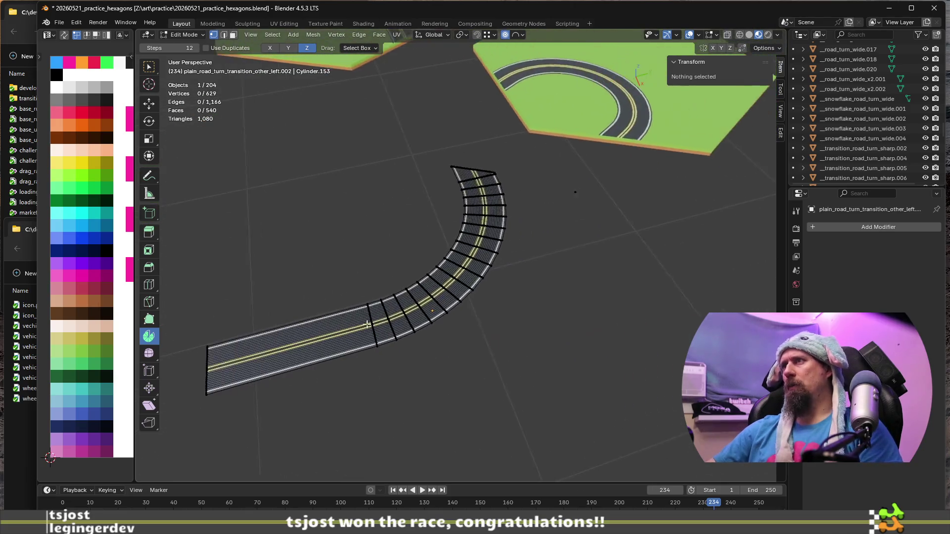
scroll(572, 223, up, 3)
scroll(559, 256, up, 2)
scroll(598, 277, down, 5)
Step: Find a lone stray vertex, undo an accidental move, and dissolve it from the road mesh
mouse_move(598, 277)
middle_down()
mouse_move(512, 276)
mouse_move(490, 320)
mouse_move(505, 324)
mouse_move(471, 301)
mouse_move(422, 220)
middle_up()
scroll(537, 272, down, 3)
click(357, 124)
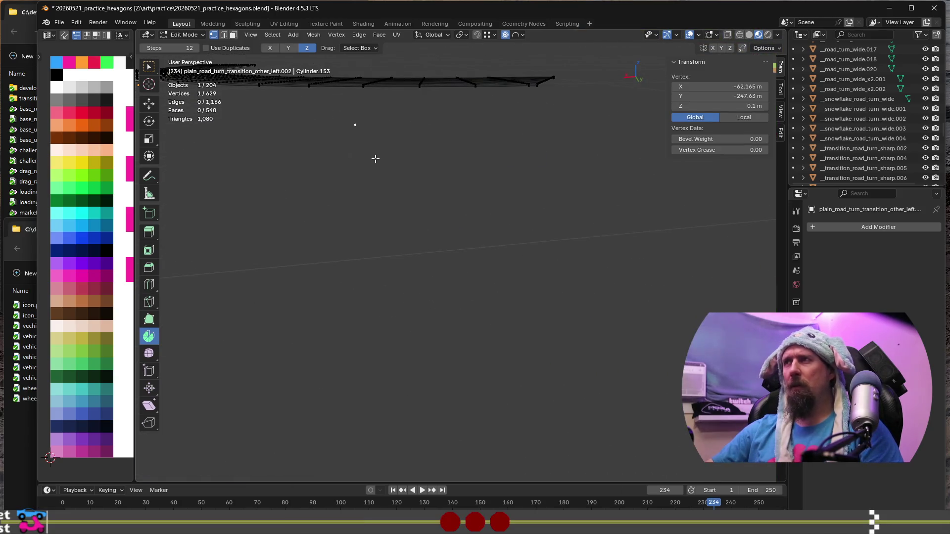
mouse_move(374, 163)
middle_down()
mouse_move(453, 245)
mouse_move(447, 283)
mouse_move(525, 280)
mouse_move(526, 236)
middle_up()
key(g)
click(461, 165)
key(ctrl+z)
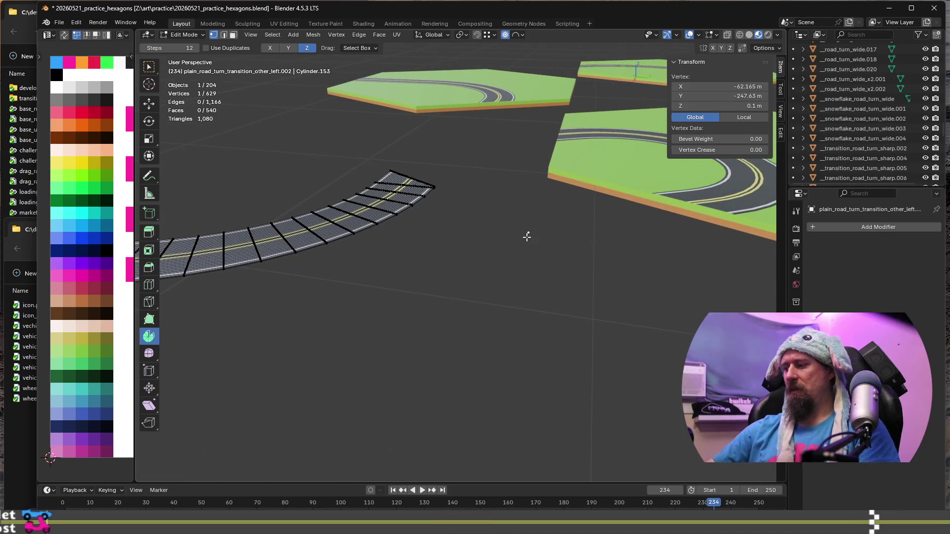
key(x)
click(527, 237)
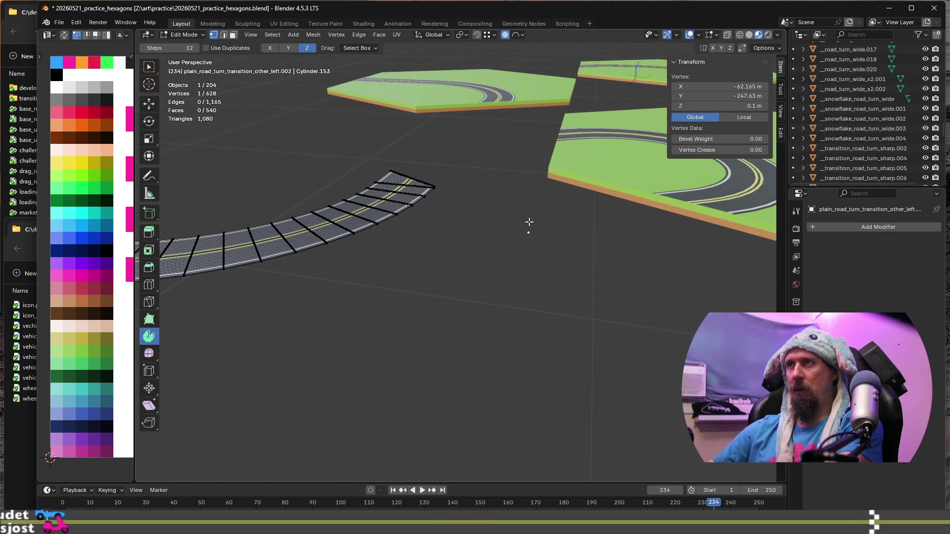
key(x)
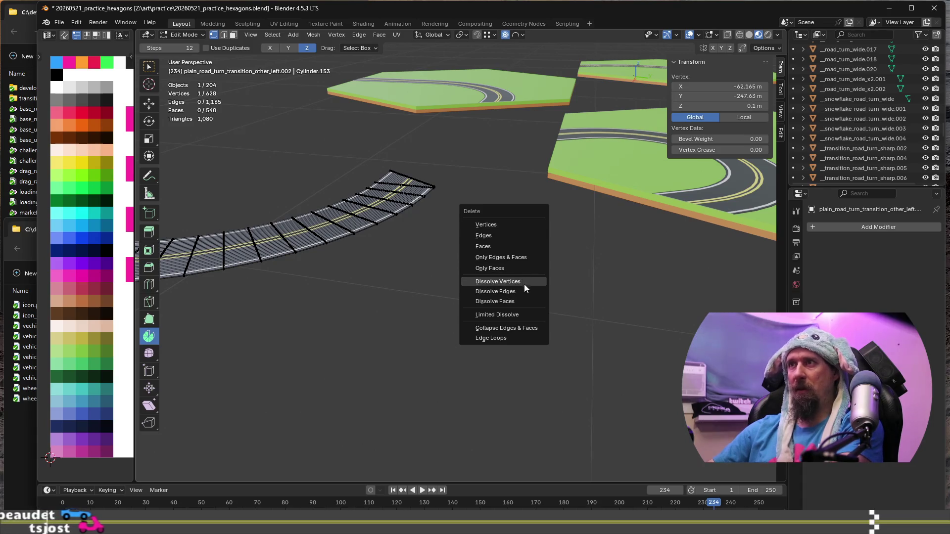
click(497, 281)
Step: Dissolve another stray vertex and inspect the curved road strip from several sides
mouse_move(541, 265)
middle_down()
mouse_move(528, 272)
mouse_move(457, 250)
mouse_move(467, 257)
middle_up()
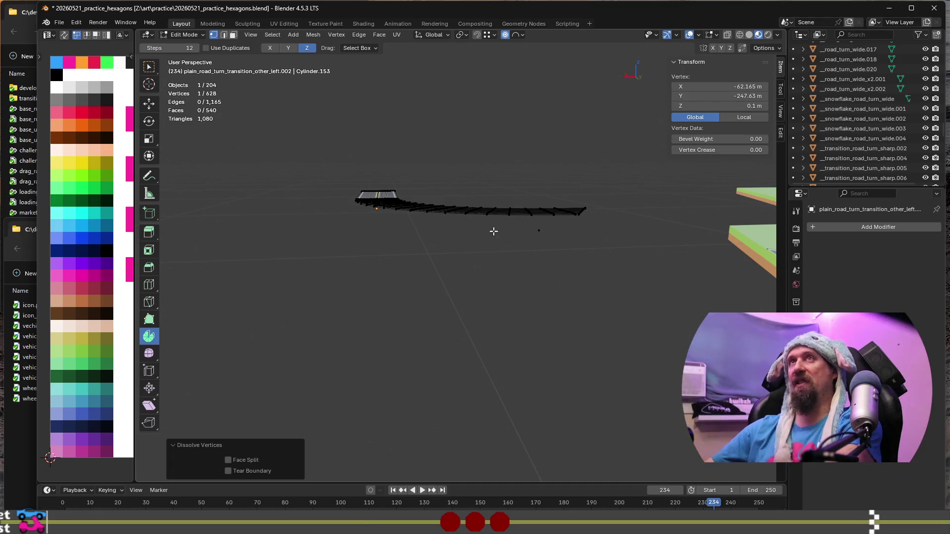
mouse_move(514, 241)
middle_down()
mouse_move(495, 265)
mouse_move(559, 278)
middle_up()
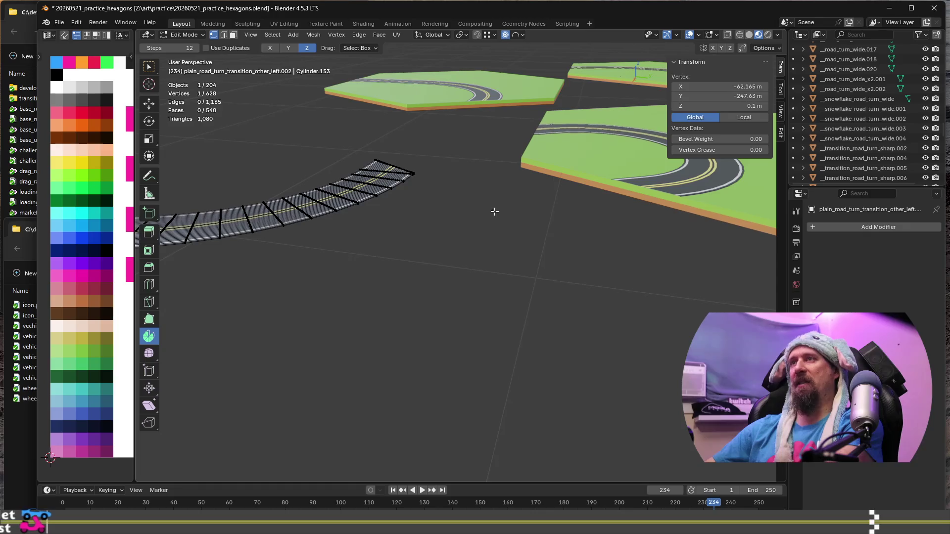
mouse_move(509, 204)
middle_down()
mouse_move(469, 238)
mouse_move(448, 229)
mouse_move(498, 220)
middle_up()
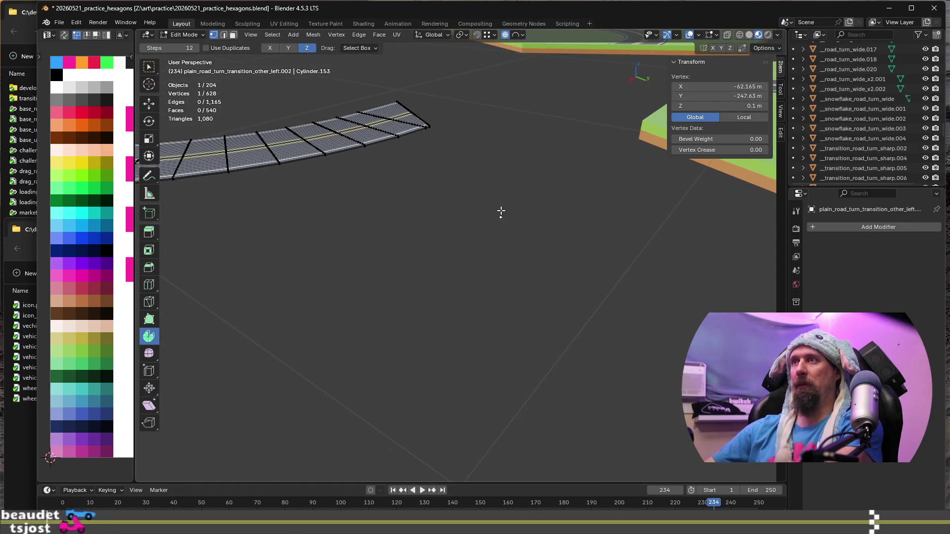
key(x)
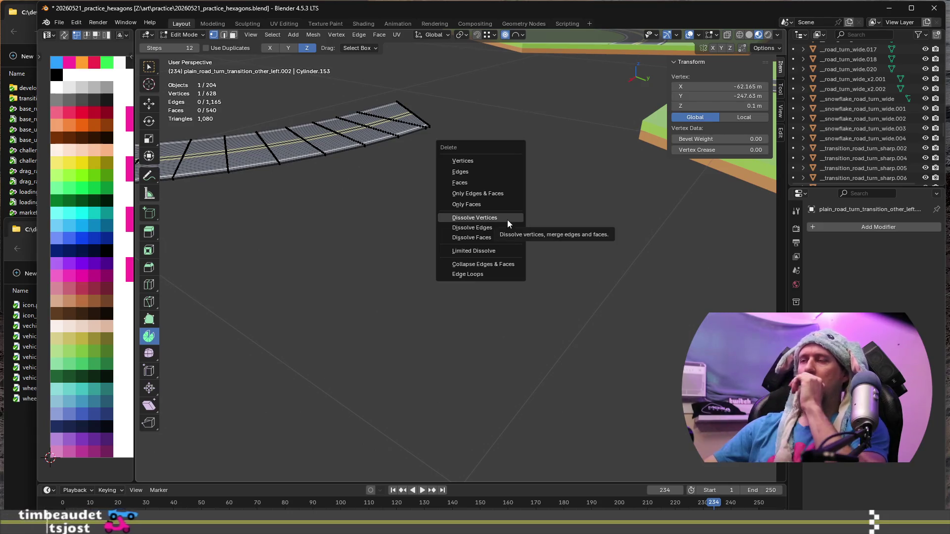
click(508, 218)
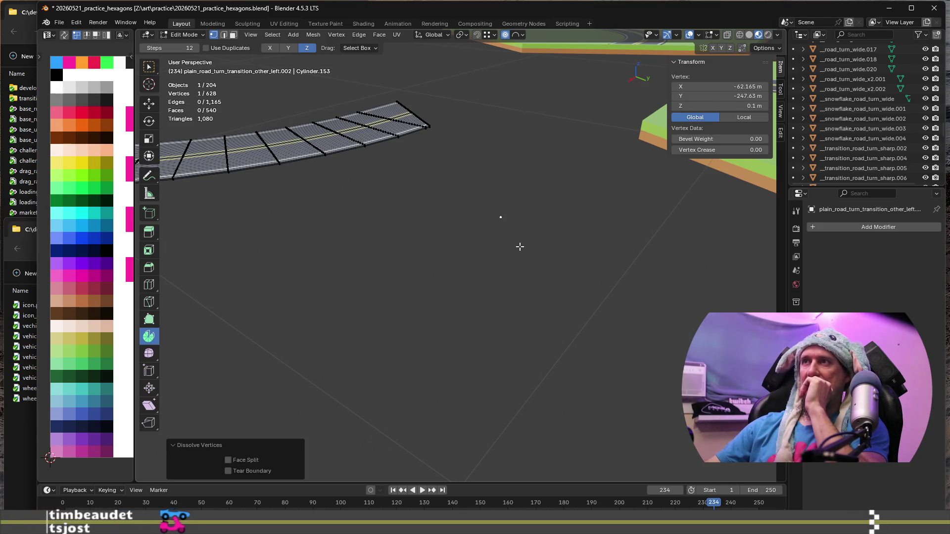
middle_drag(510, 234, 464, 215)
mouse_move(526, 223)
middle_down()
mouse_move(515, 218)
mouse_move(566, 235)
middle_up()
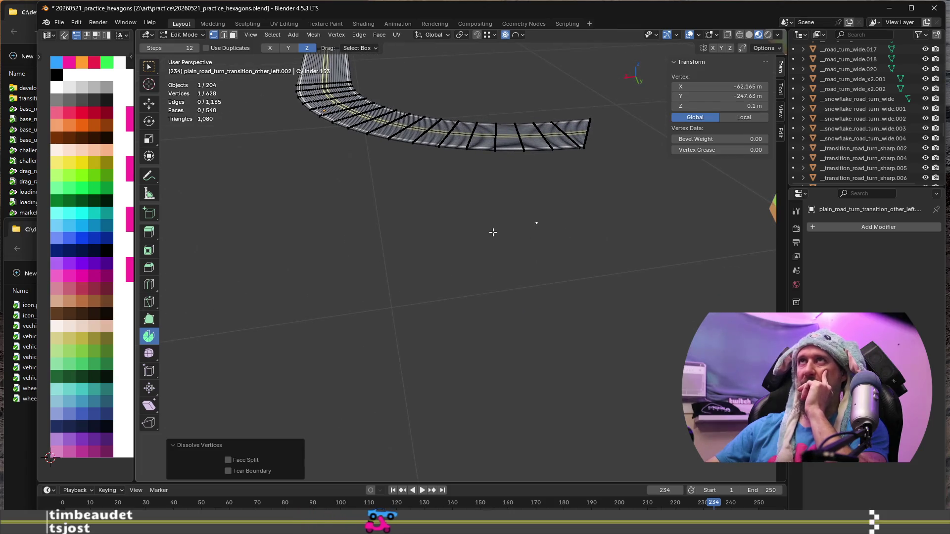
mouse_move(475, 211)
middle_down()
mouse_move(492, 214)
mouse_move(453, 206)
middle_up()
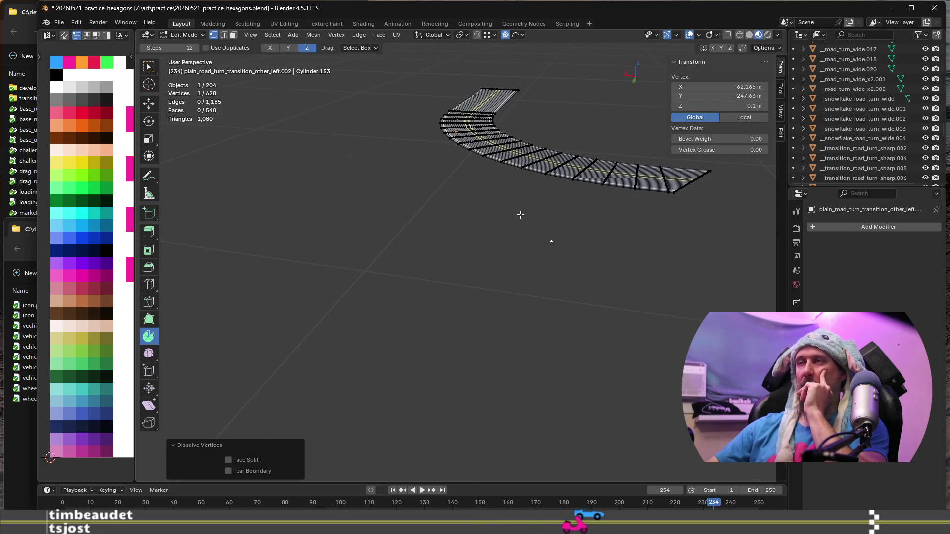
mouse_move(550, 216)
middle_down()
mouse_move(510, 229)
mouse_move(552, 246)
middle_up()
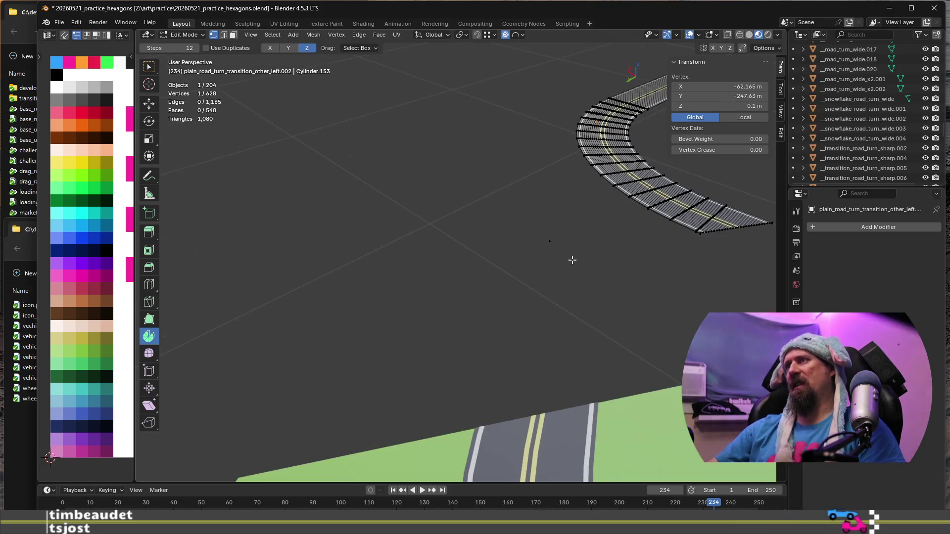
Step: Box-select the loose vertex beside the road and raise it about 0.58 m along Z
key(Tab)
mouse_move(602, 269)
middle_down()
mouse_move(482, 291)
mouse_move(414, 251)
mouse_move(339, 240)
middle_up()
key(Tab)
drag(340, 239, 388, 273)
key(g)
click(389, 228)
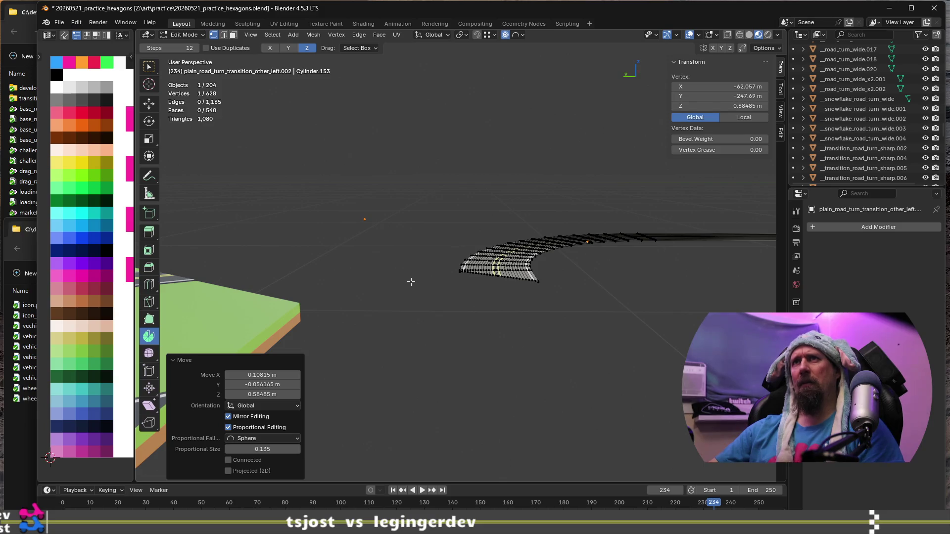
Step: Shift the loose vertex about one metre along Y after cancelling an X-axis move
key(g)
key(x)
key(Escape)
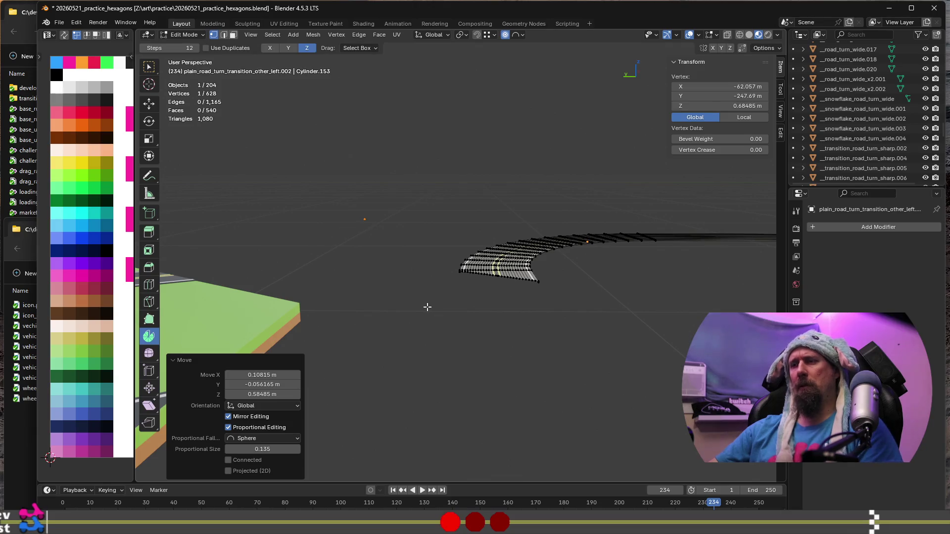
key(g)
key(y)
click(485, 309)
mouse_move(363, 271)
middle_down()
mouse_move(377, 283)
mouse_move(467, 275)
mouse_move(530, 287)
middle_up()
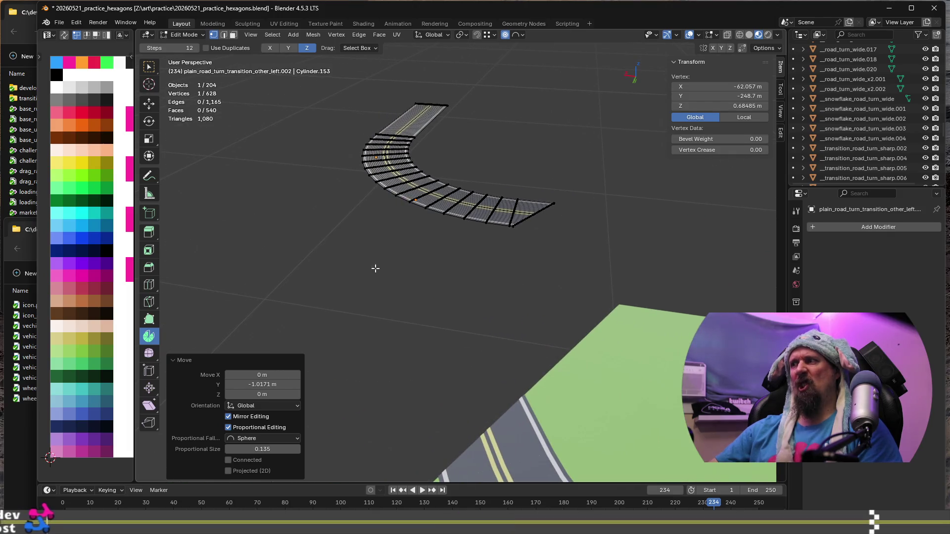
middle_drag(357, 265, 436, 255)
middle_drag(325, 265, 523, 279)
scroll(523, 280, up, 2)
scroll(525, 267, up, 1)
scroll(529, 253, up, 1)
Step: Join the loose vertex to a road corner vertex with F, then delete that unwanted edge
shift+click(547, 249)
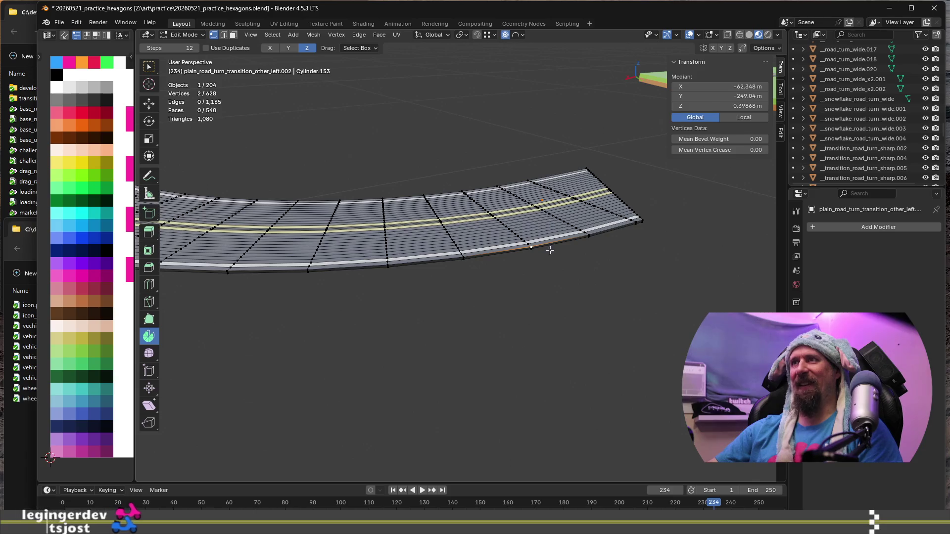
key(f)
mouse_move(584, 278)
middle_down()
mouse_move(452, 275)
mouse_move(402, 292)
middle_up()
middle_drag(479, 246, 421, 265)
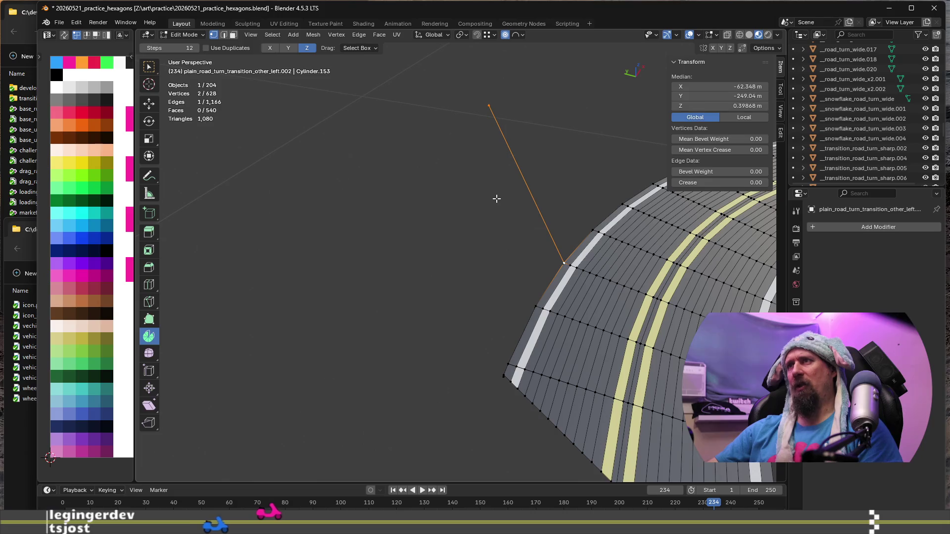
key(x)
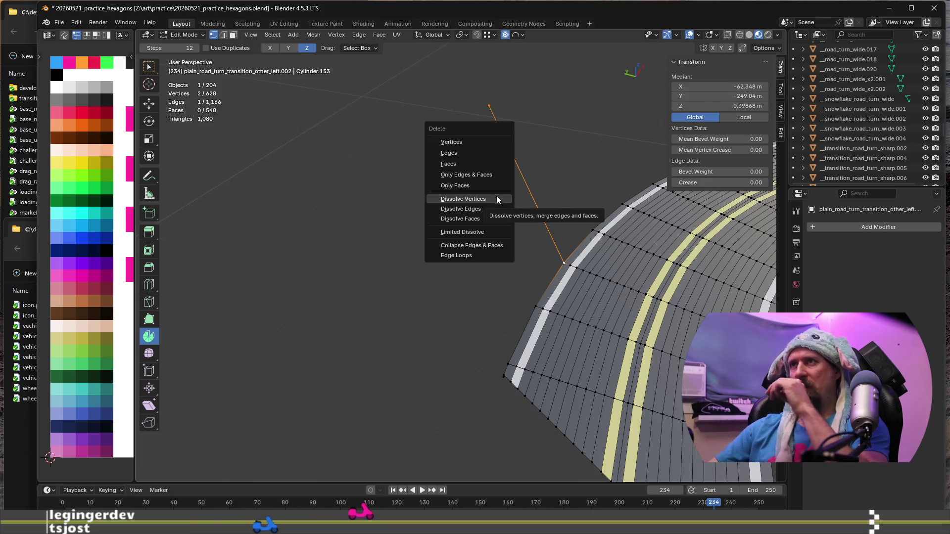
click(490, 155)
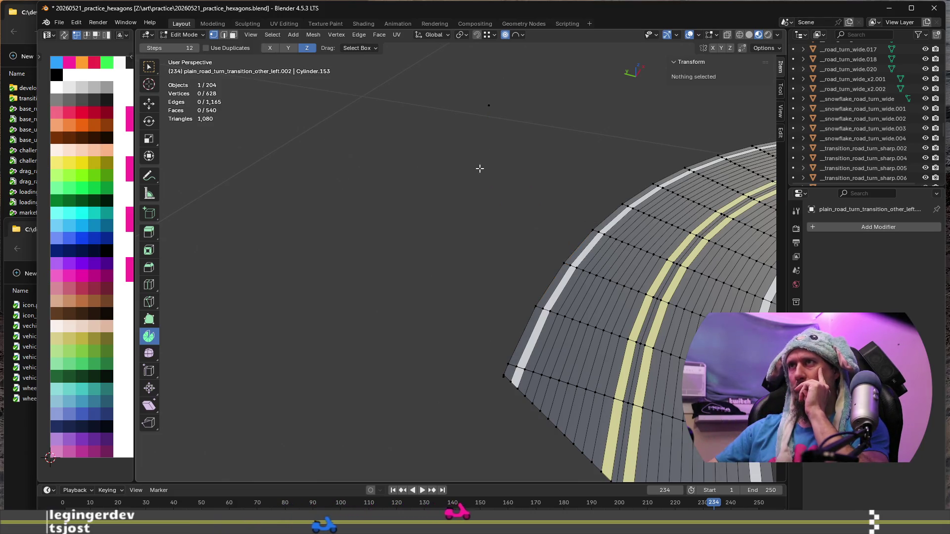
Step: Reselect the isolated loose vertex with the mesh data properties shown, ready to merge
click(511, 129)
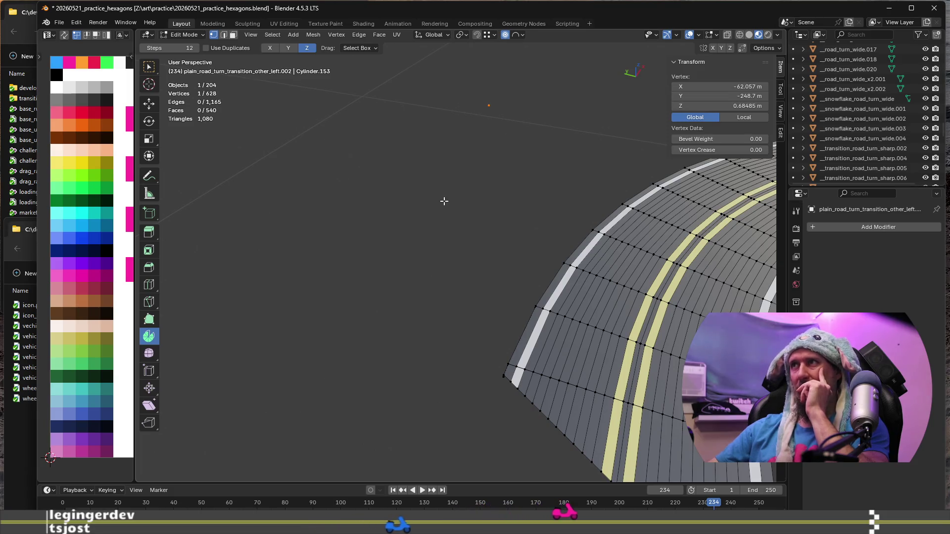
click(796, 401)
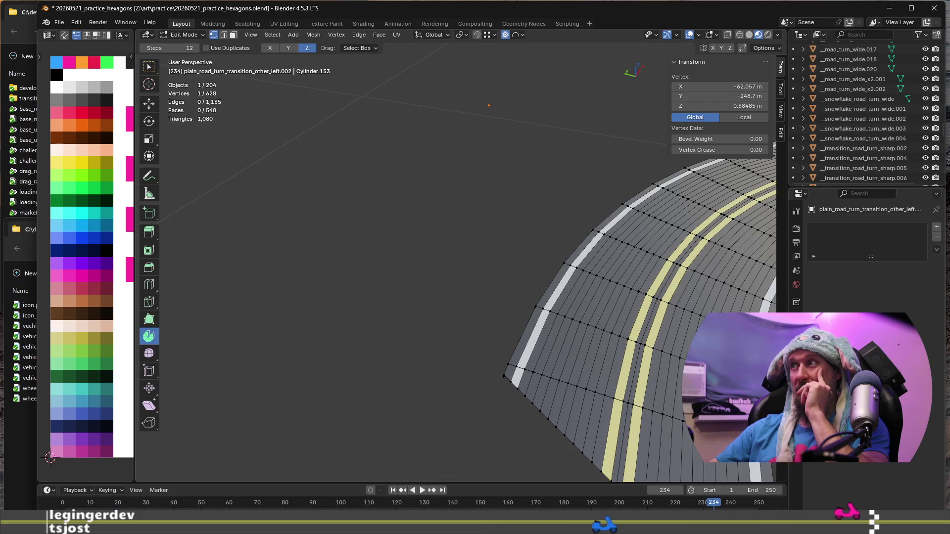
click(494, 181)
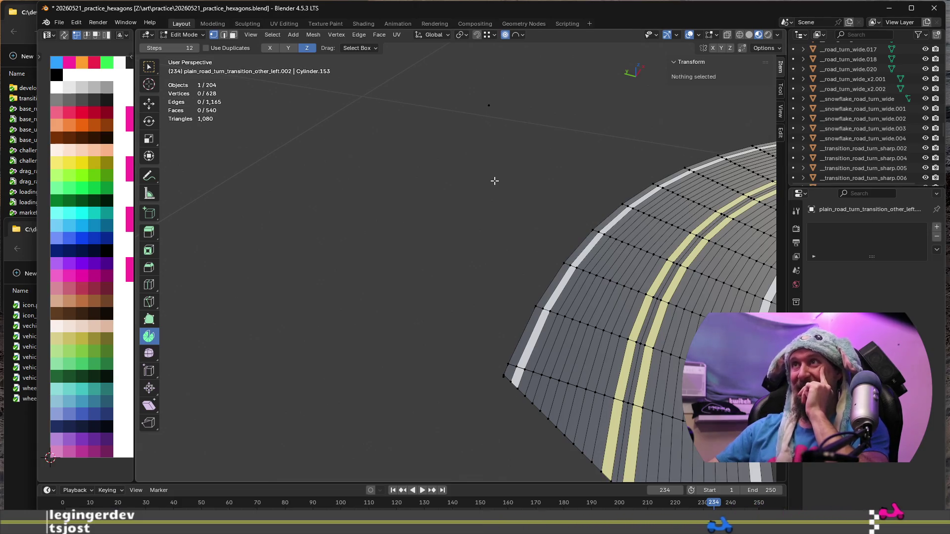
drag(464, 99, 508, 145)
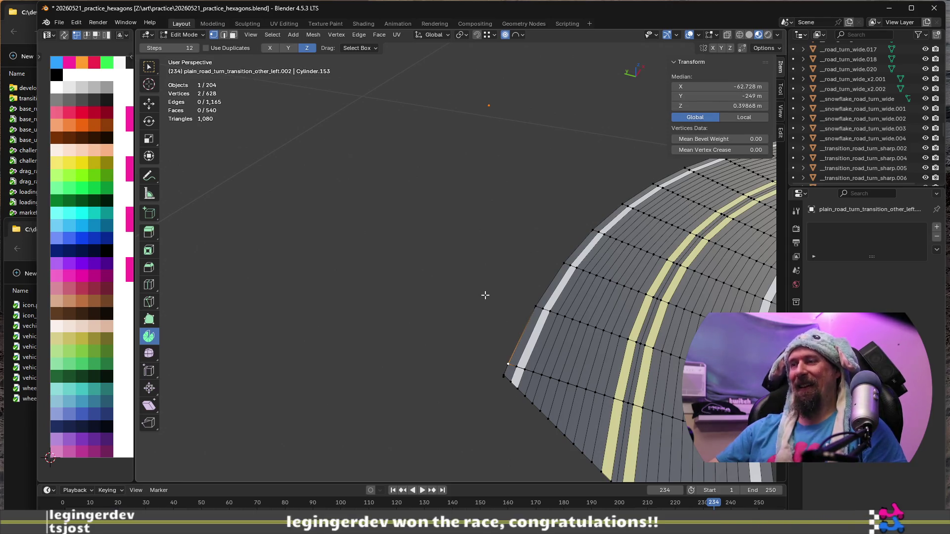
key(alt+m)
Step: Merge the loose vertex onto the road corner using Merge At Last
key(Escape)
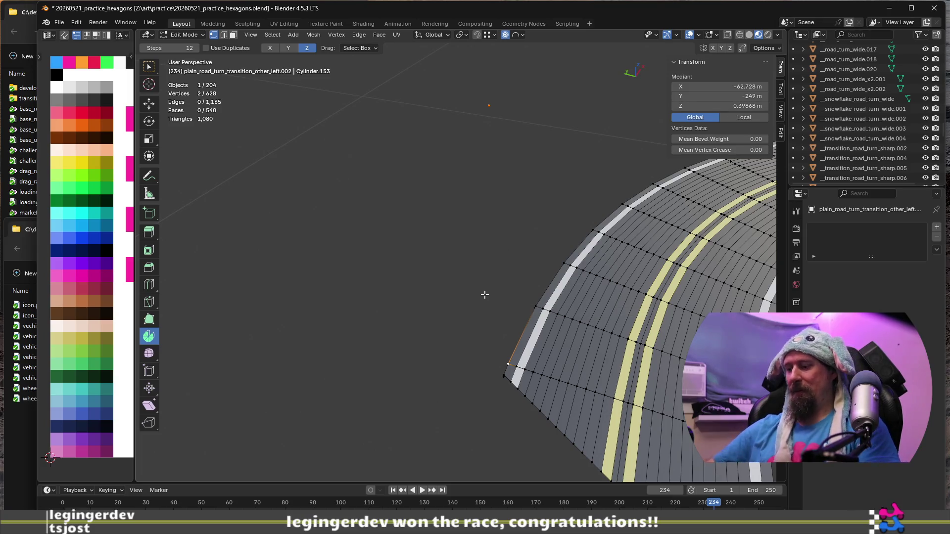
key(m)
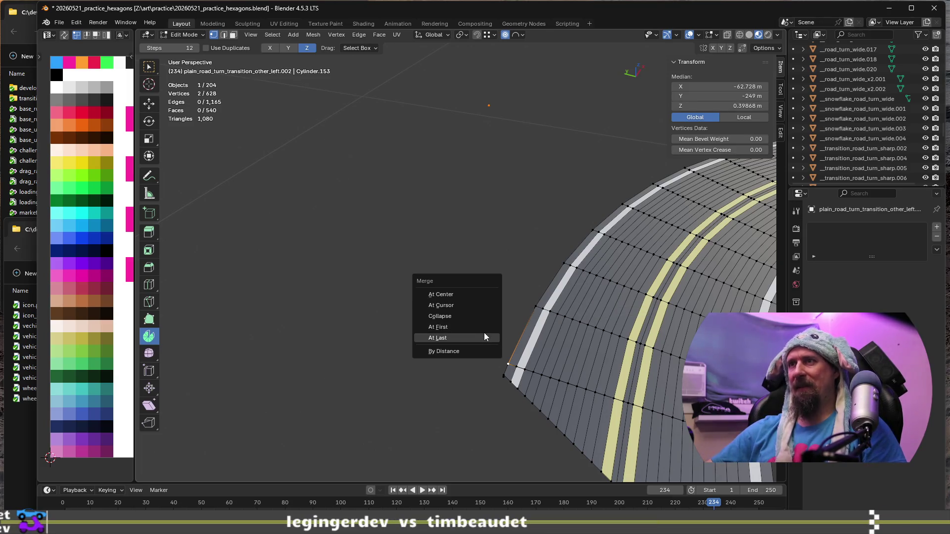
click(485, 338)
middle_drag(482, 330, 419, 279)
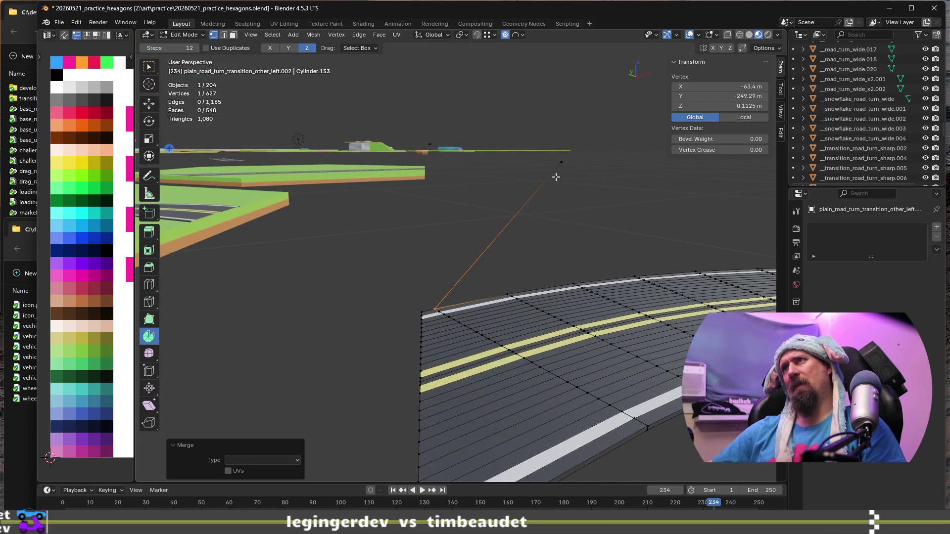
Step: Merge two more vertex pairs at the road strip's end corners, bringing the mesh to 625 vertices
click(564, 163)
shift+click(575, 276)
key(m)
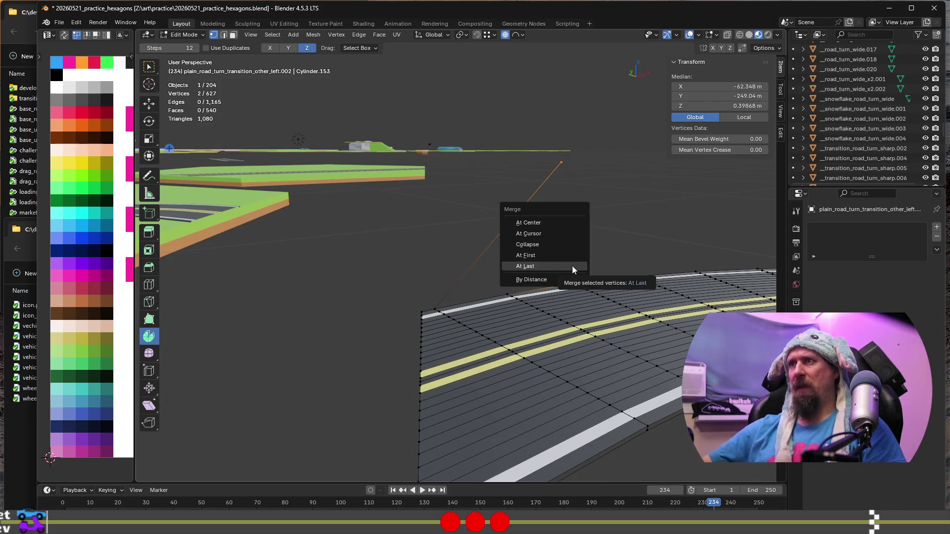
click(573, 267)
mouse_move(588, 195)
middle_down()
mouse_move(537, 216)
mouse_move(383, 231)
mouse_move(573, 231)
middle_up()
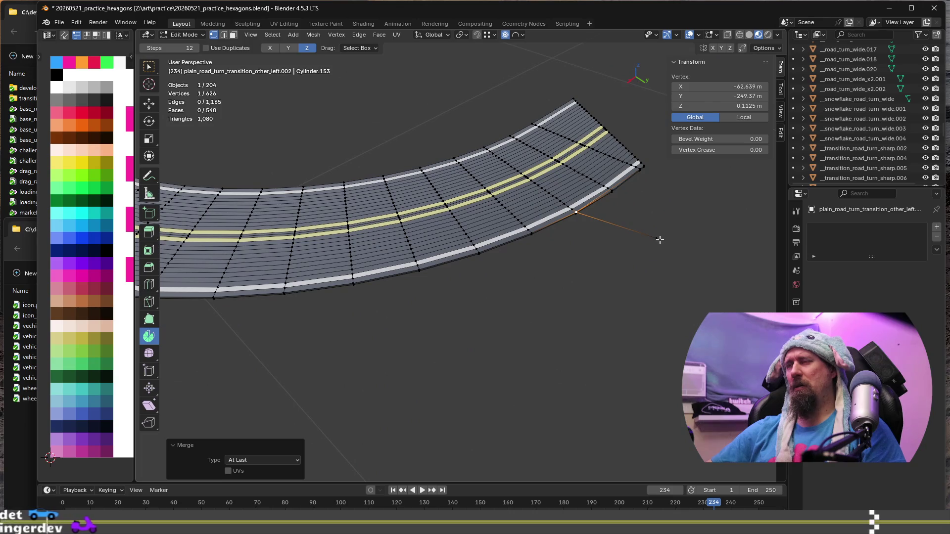
key(g)
shift+click(623, 192)
key(m)
click(624, 191)
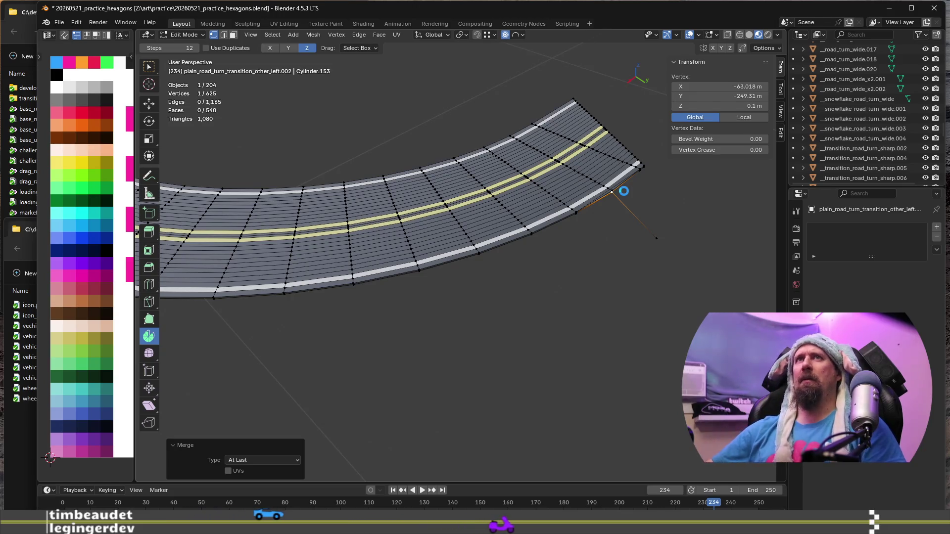
Step: Leave Edit Mode, clear the selection and orbit to a low side view of the curved road strip
key(Tab)
key(grave)
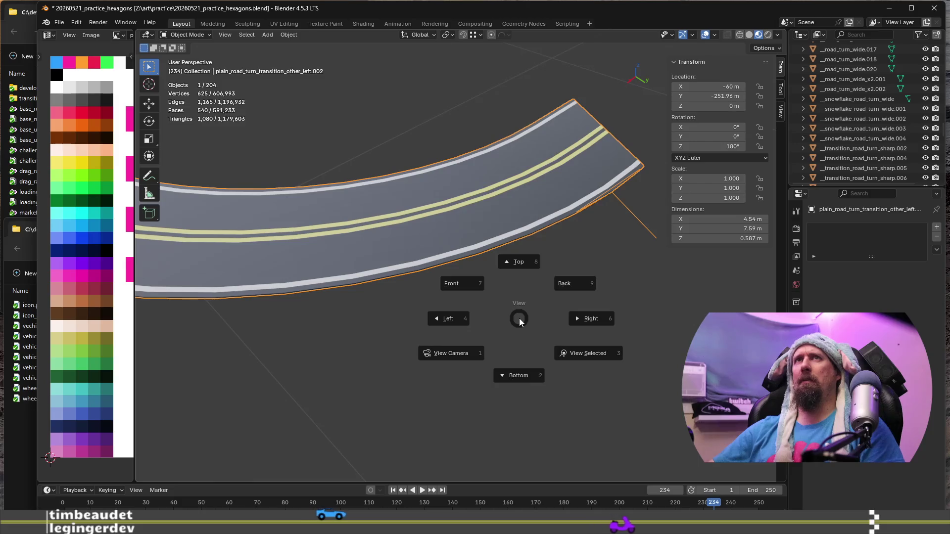
key(Escape)
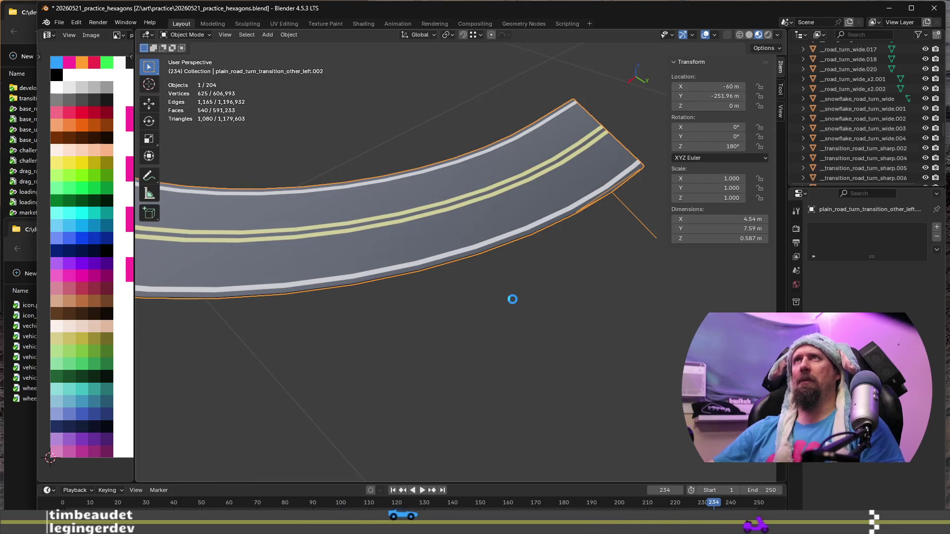
click(513, 299)
mouse_move(425, 327)
middle_down()
mouse_move(491, 293)
mouse_move(468, 314)
middle_up()
mouse_move(379, 300)
middle_down()
mouse_move(537, 312)
mouse_move(402, 318)
middle_up()
mouse_move(402, 277)
middle_down()
mouse_move(396, 293)
mouse_move(476, 287)
mouse_move(410, 278)
mouse_move(565, 273)
mouse_move(327, 320)
mouse_move(391, 282)
mouse_move(409, 307)
mouse_move(351, 307)
mouse_move(353, 295)
mouse_move(372, 303)
mouse_move(364, 314)
middle_up()
Step: In Edit Mode, select the short edge on the road's outer white line and dissolve it
key(Tab)
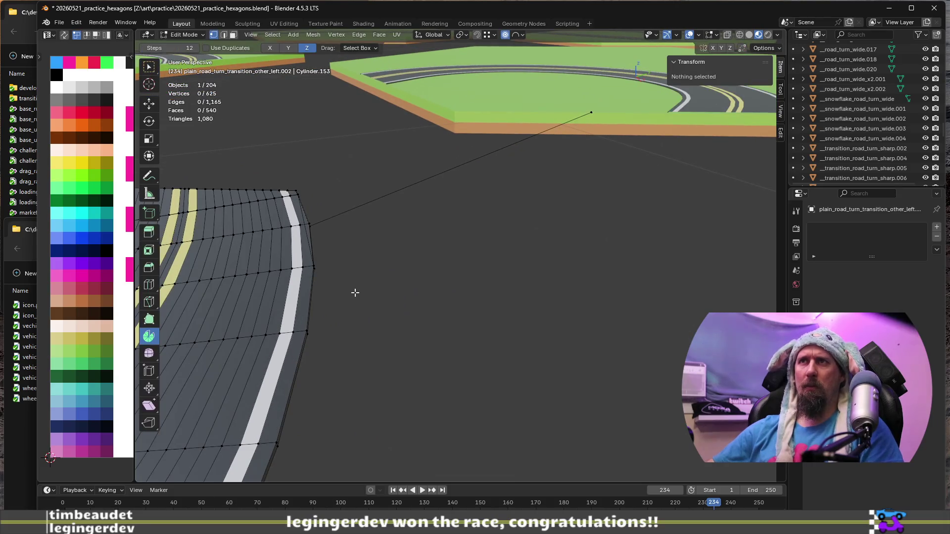
click(303, 247)
middle_drag(303, 246, 504, 324)
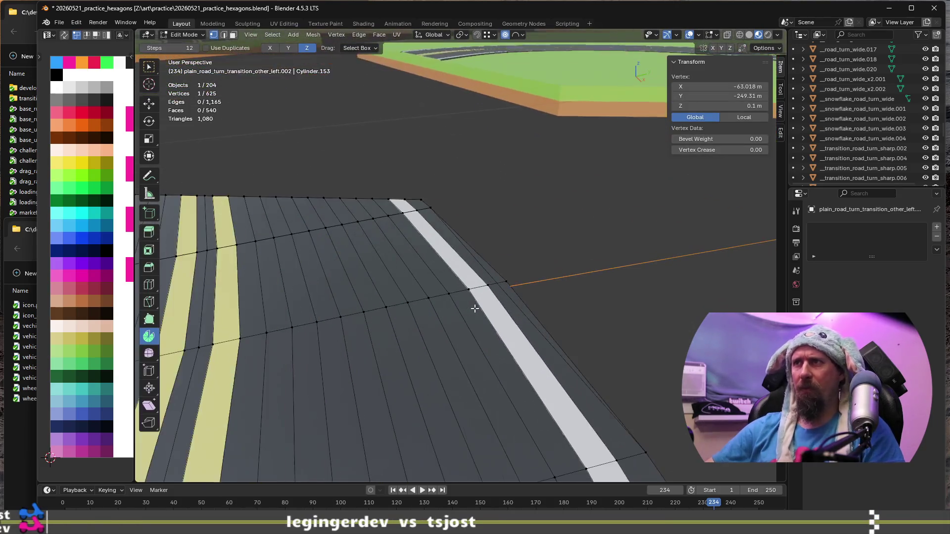
scroll(504, 324, up, 2)
shift+click(533, 303)
key(x)
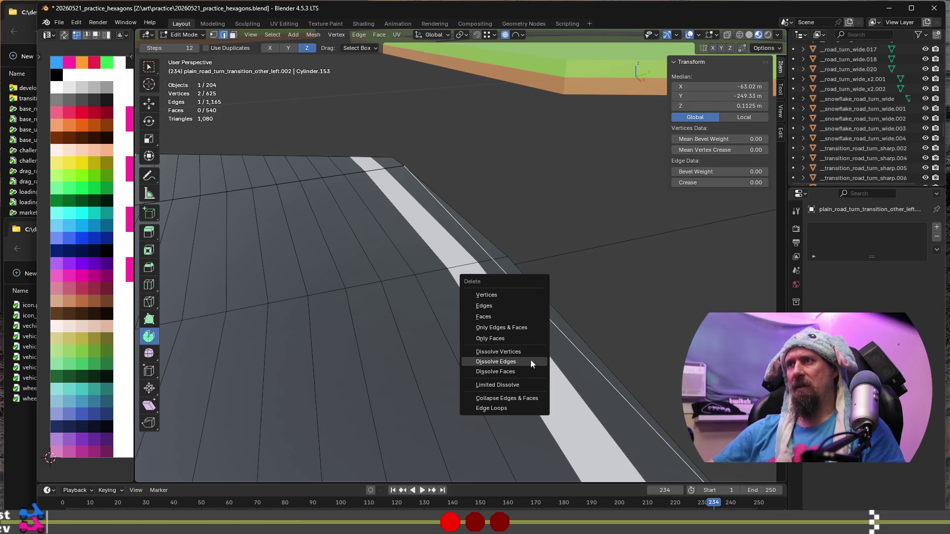
click(531, 360)
scroll(630, 332, down, 3)
scroll(591, 353, down, 3)
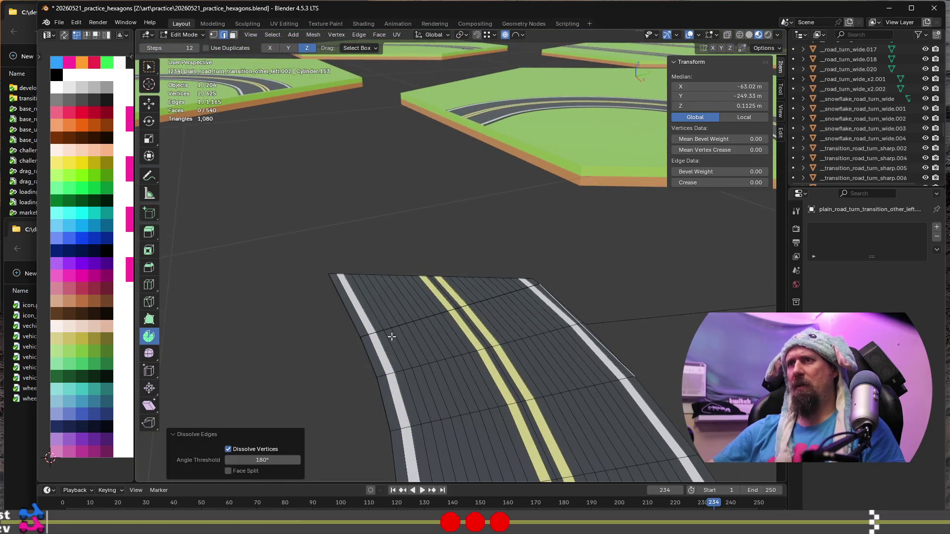
scroll(391, 337, down, 2)
scroll(431, 338, down, 2)
scroll(475, 339, down, 2)
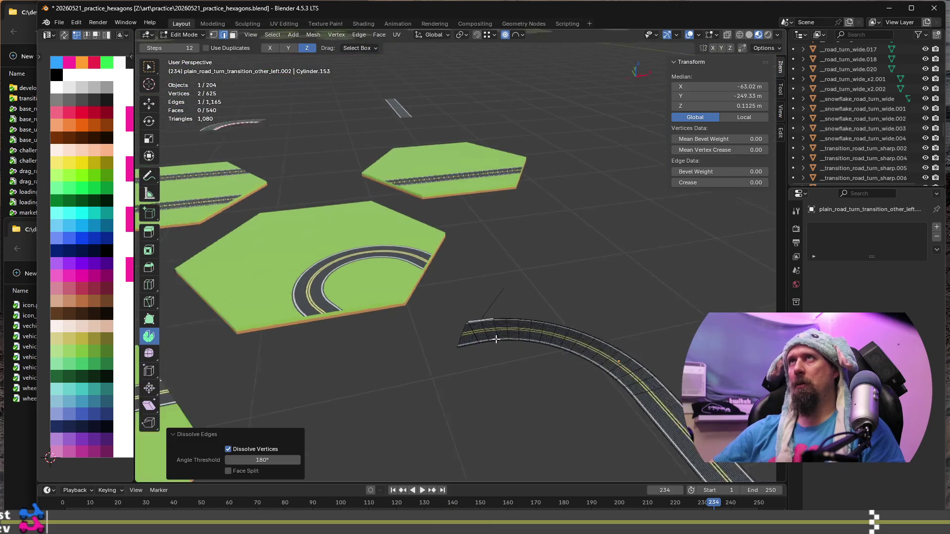
scroll(496, 339, down, 2)
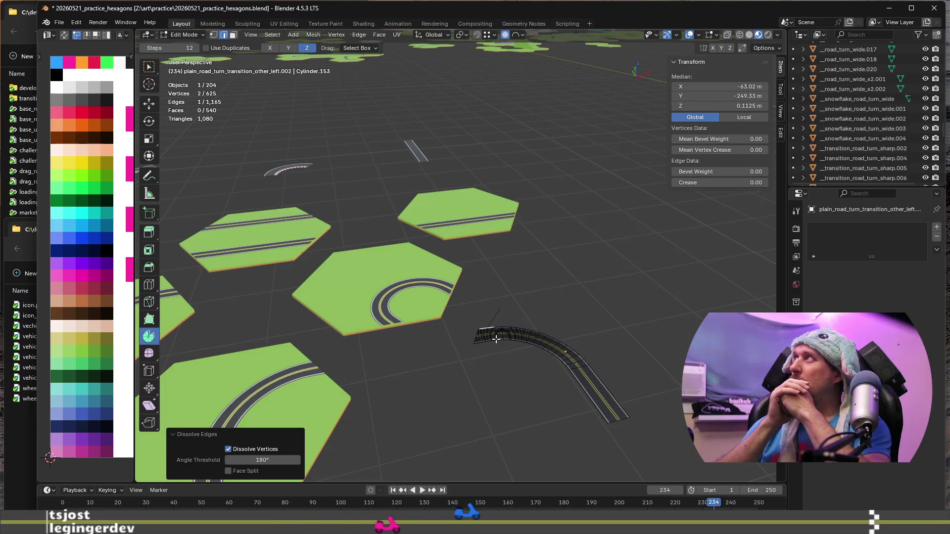
Step: Move a vertex on the road edge, delete two selected vertices, then undo the removal
click(496, 338)
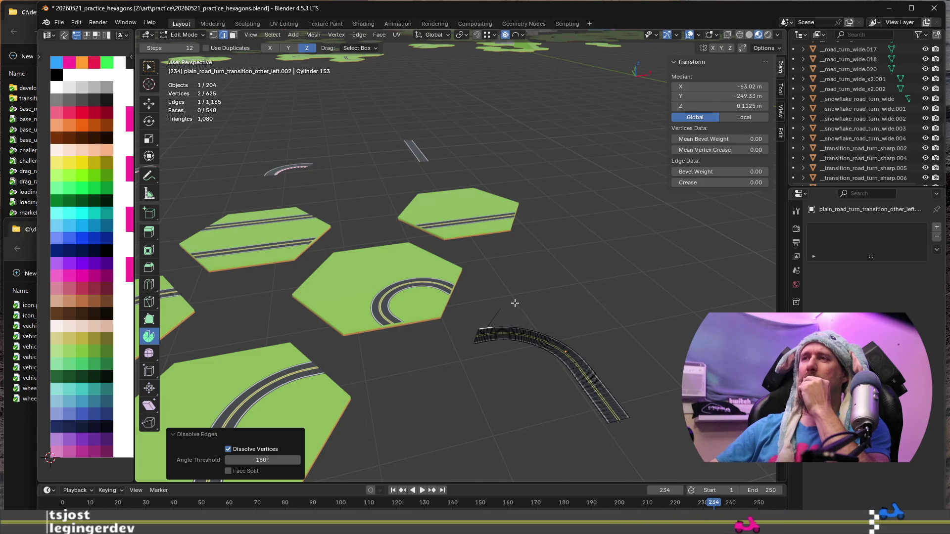
key(g)
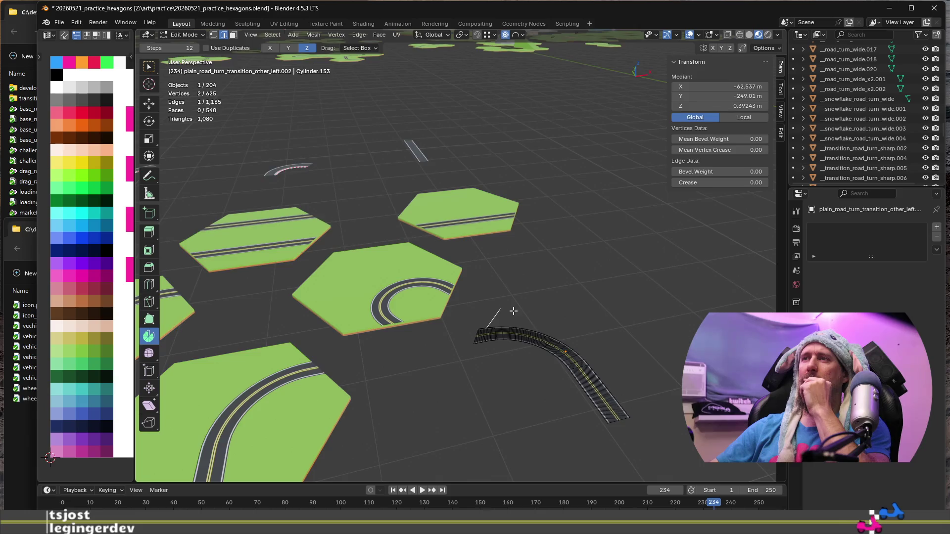
scroll(513, 311, up, 2)
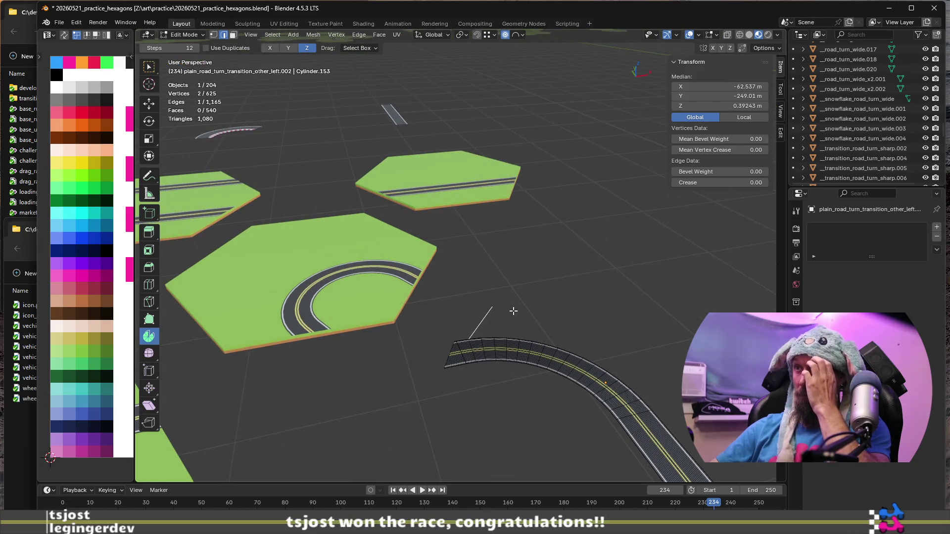
scroll(513, 311, up, 2)
scroll(513, 312, up, 2)
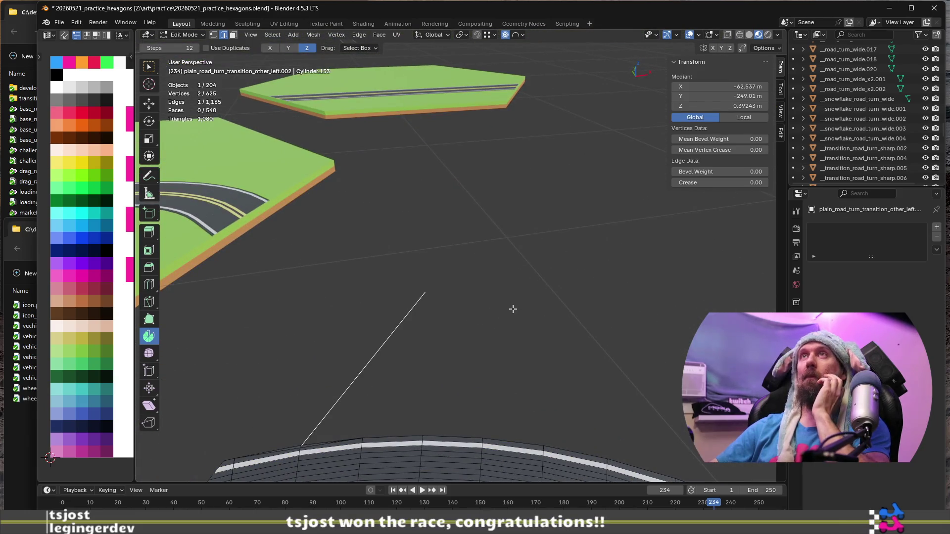
middle_drag(513, 308, 435, 287)
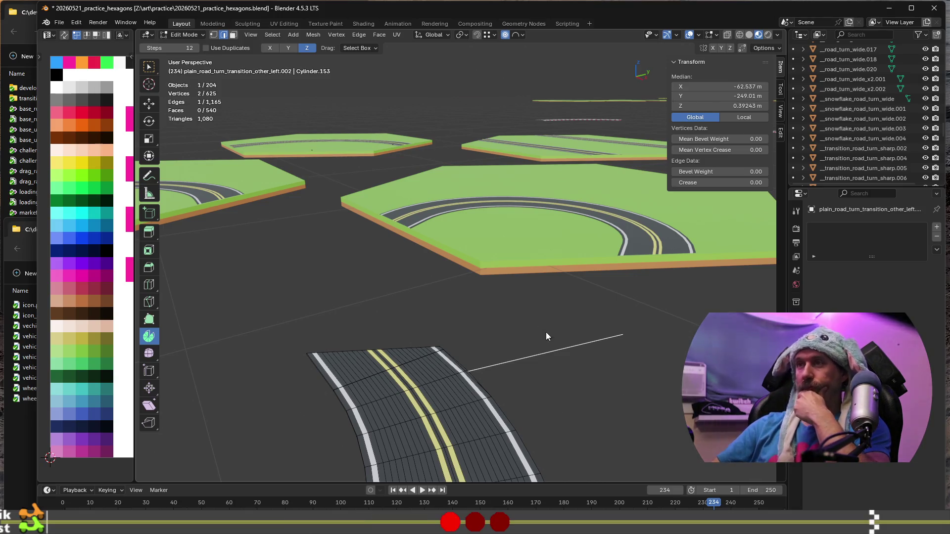
key(x)
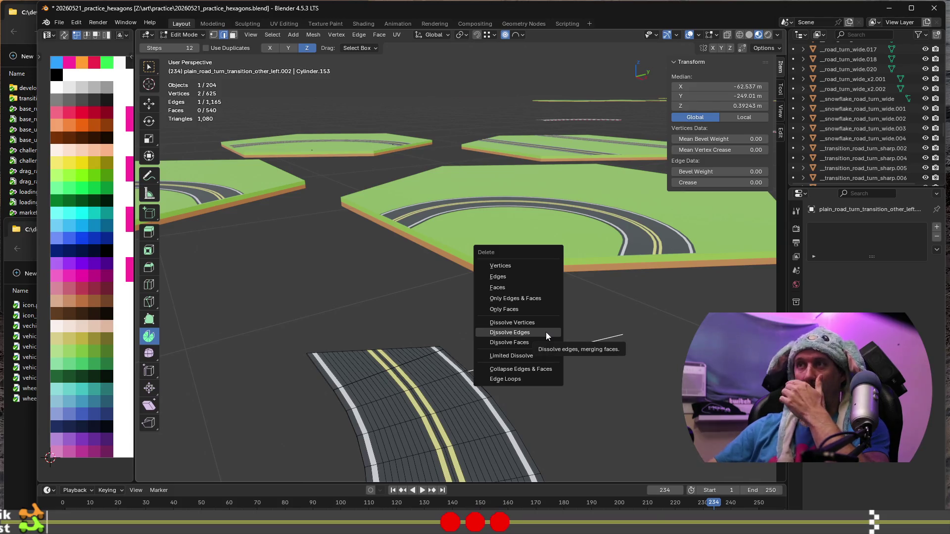
click(535, 261)
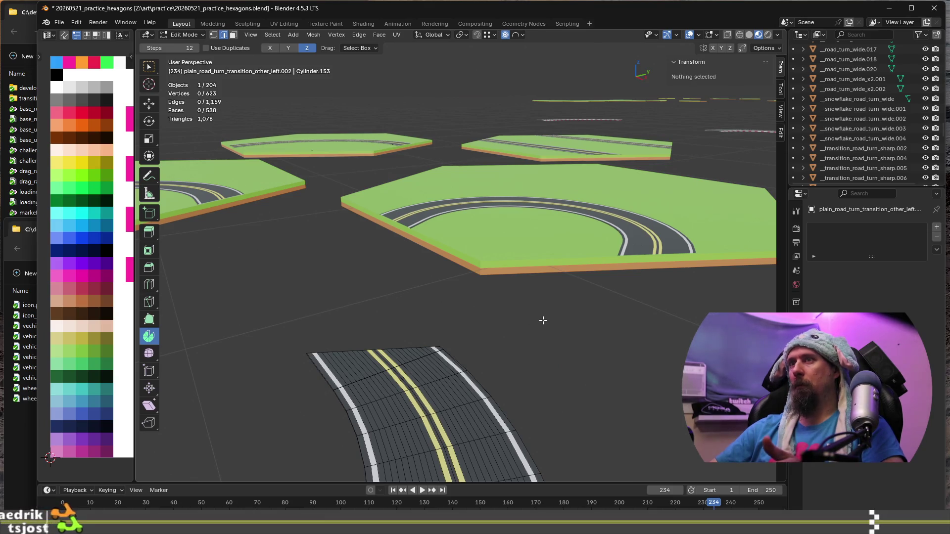
key(1)
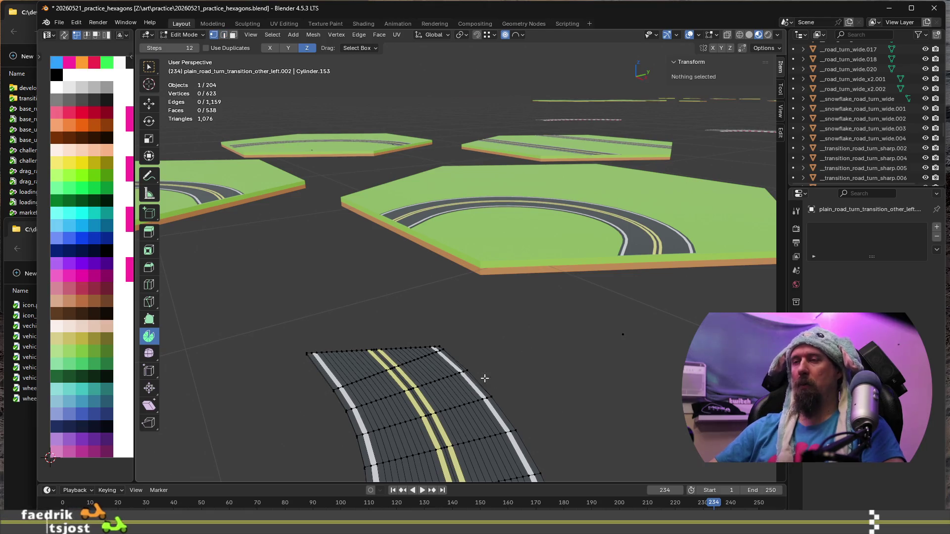
scroll(473, 384, up, 3)
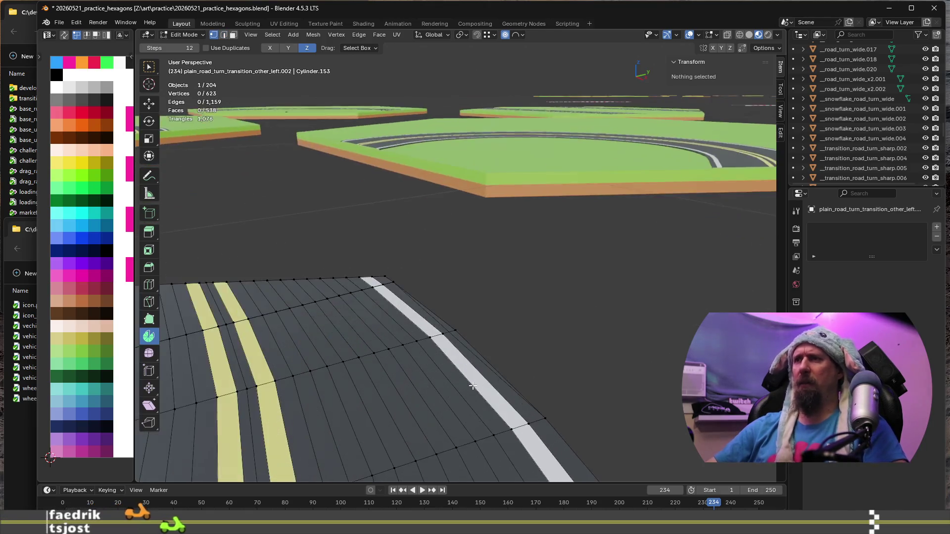
scroll(473, 386, up, 2)
mouse_move(472, 386)
middle_down()
mouse_move(380, 309)
mouse_move(600, 392)
mouse_move(461, 322)
mouse_move(493, 319)
mouse_move(392, 304)
mouse_move(397, 315)
mouse_move(504, 333)
middle_up()
key(ctrl+z)
key(ctrl+z)
key(ctrl+z)
key(ctrl+z)
key(ctrl+z)
key(ctrl+z)
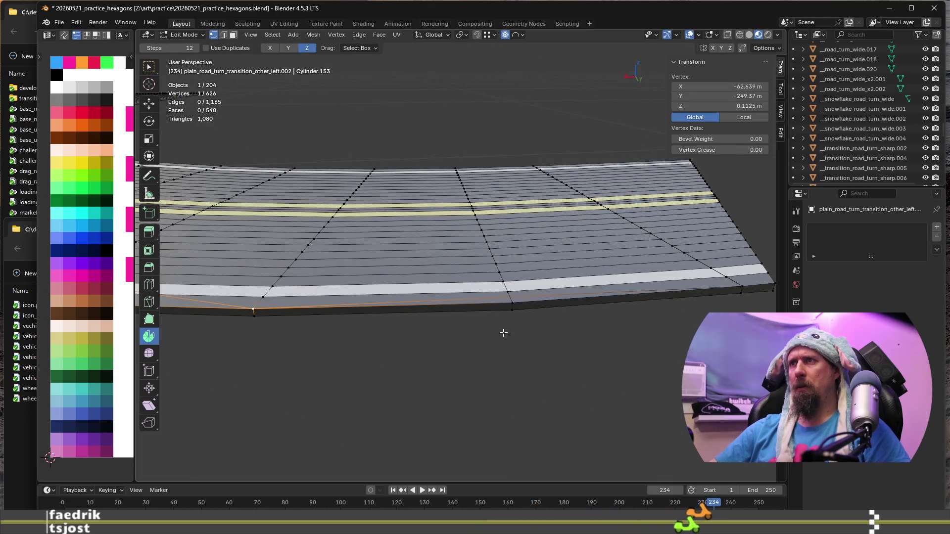
Step: Add new vertices at the road's outer edge, bringing the mesh to 628 vertices
mouse_move(503, 333)
middle_down()
mouse_move(487, 356)
mouse_move(378, 384)
mouse_move(361, 354)
mouse_move(453, 334)
mouse_move(498, 340)
middle_up()
scroll(378, 384, up, 3)
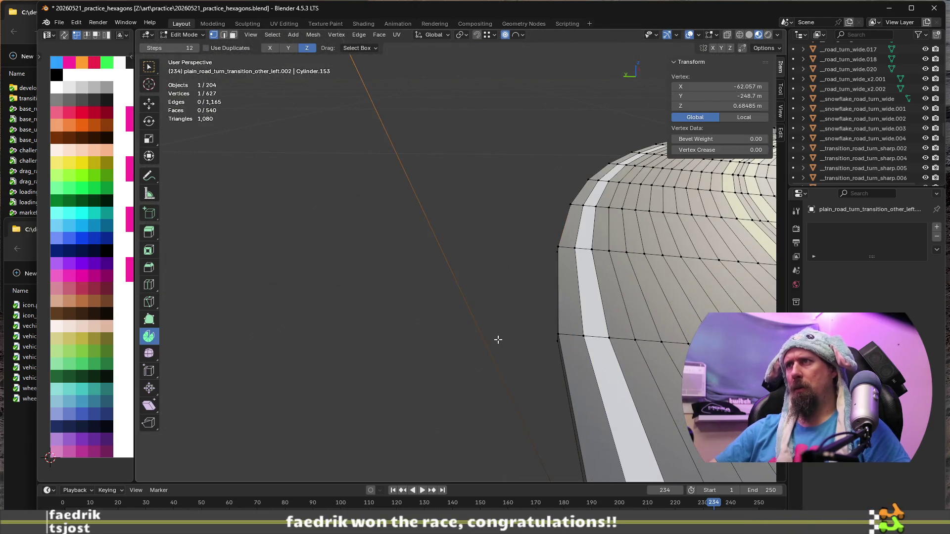
key(ctrl+z)
scroll(497, 345, down, 3)
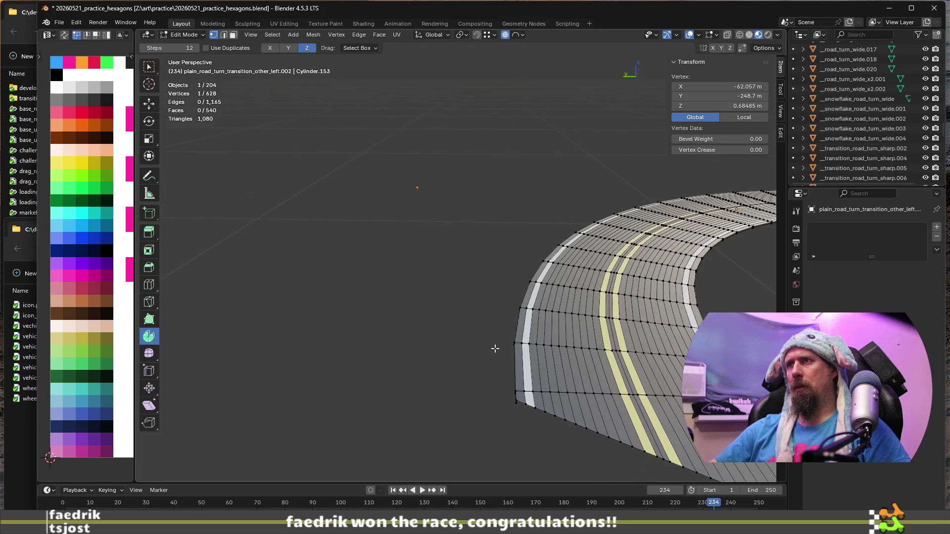
shift+click(495, 348)
key(Tab)
key(Tab)
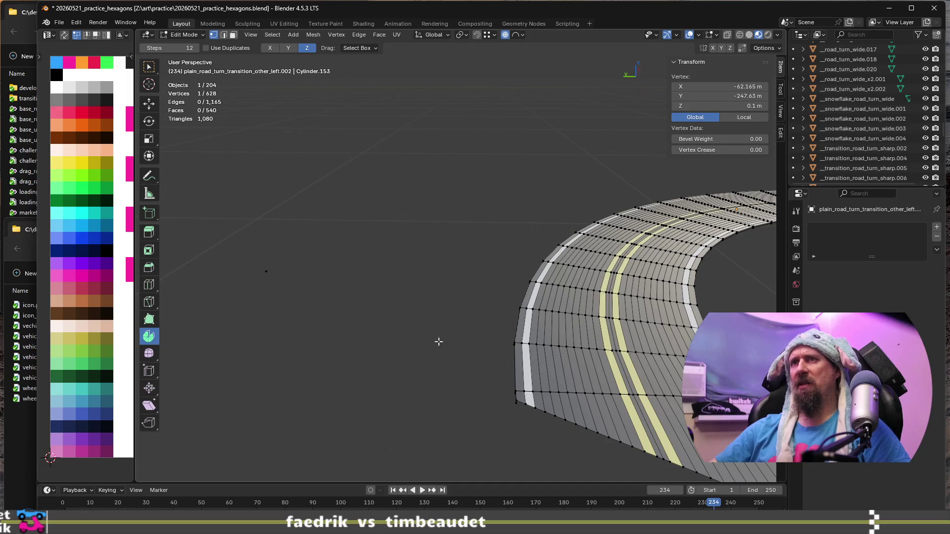
scroll(356, 301, down, 3)
mouse_move(356, 308)
middle_down()
mouse_move(558, 353)
mouse_move(501, 329)
mouse_move(431, 334)
mouse_move(477, 358)
mouse_move(443, 361)
middle_up()
scroll(520, 333, down, 3)
scroll(476, 359, down, 3)
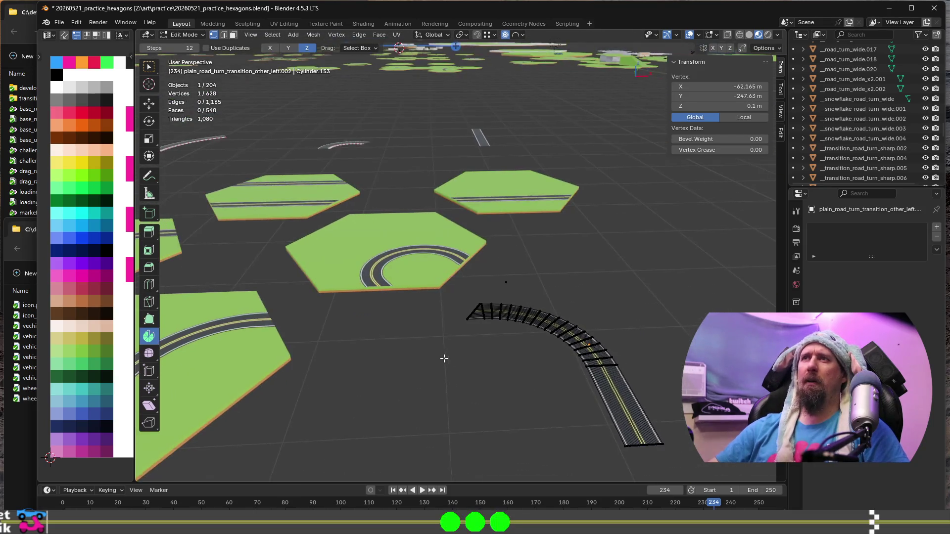
scroll(517, 364, up, 3)
scroll(518, 365, down, 2)
Step: Select the five road hex tiles in Object Mode and enter Edit Mode on them together
key(Tab)
click(419, 366)
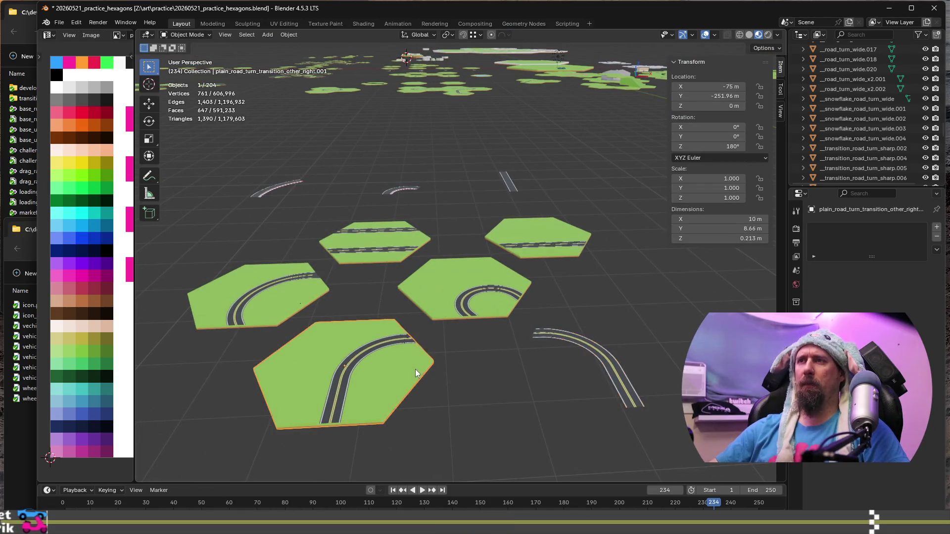
shift+click(284, 300)
shift+click(375, 246)
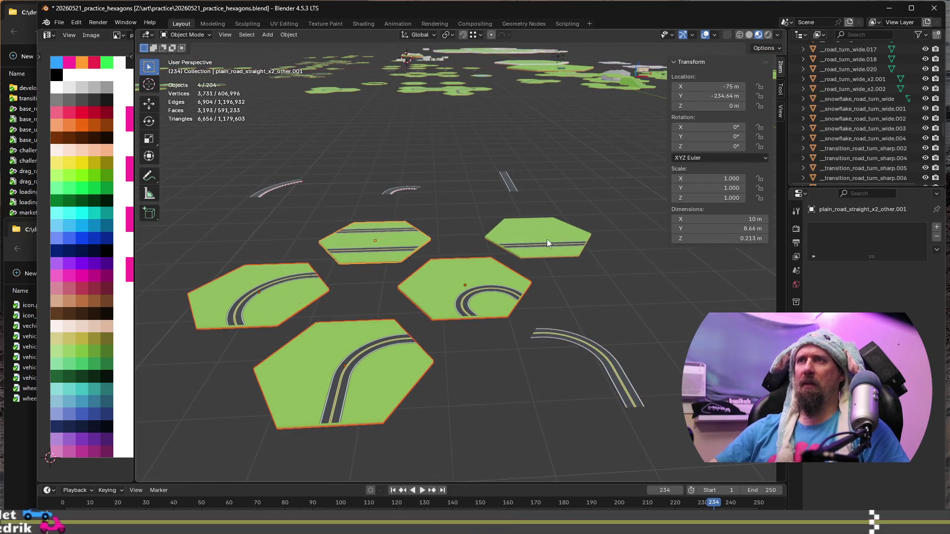
shift+click(561, 235)
key(Tab)
Step: Select each tile's connected green ground with Ctrl+L and delete those faces, leaving only road strips
click(408, 387)
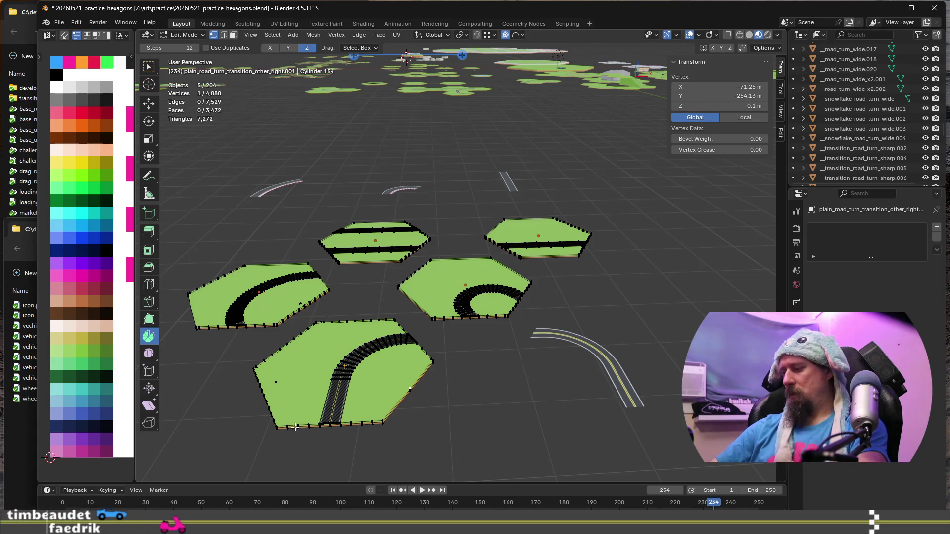
key(ctrl+l)
shift+click(280, 313)
key(ctrl+l)
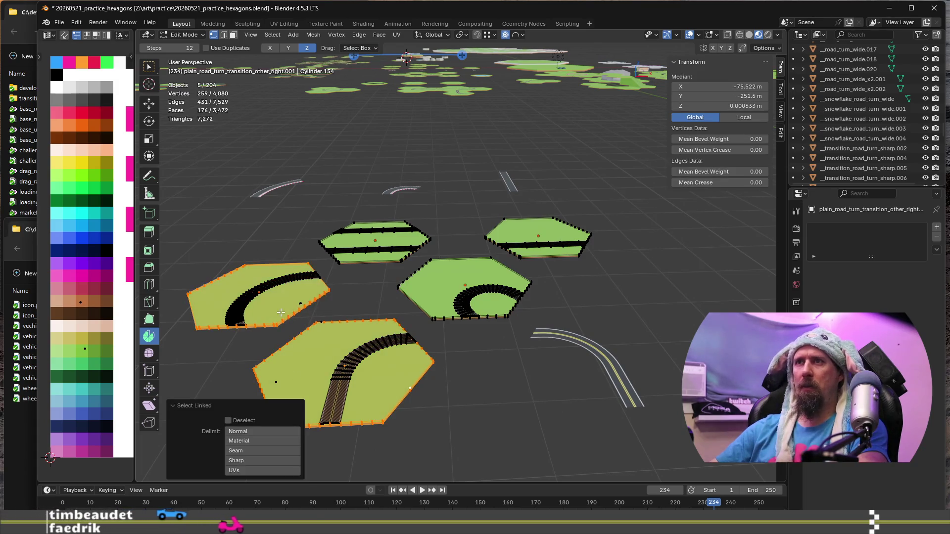
shift+click(396, 258)
key(ctrl+l)
shift+click(402, 287)
key(ctrl+l)
shift+click(520, 253)
key(ctrl+l)
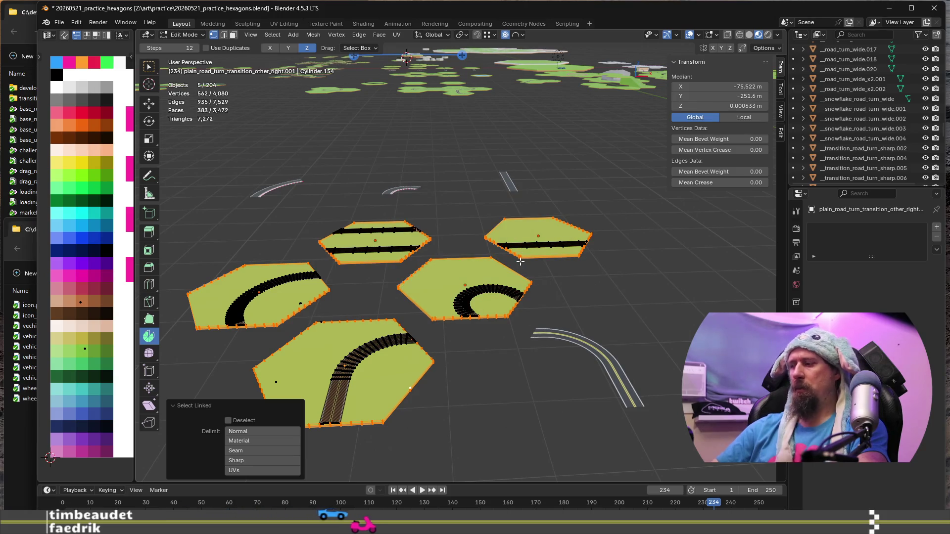
key(x)
click(520, 262)
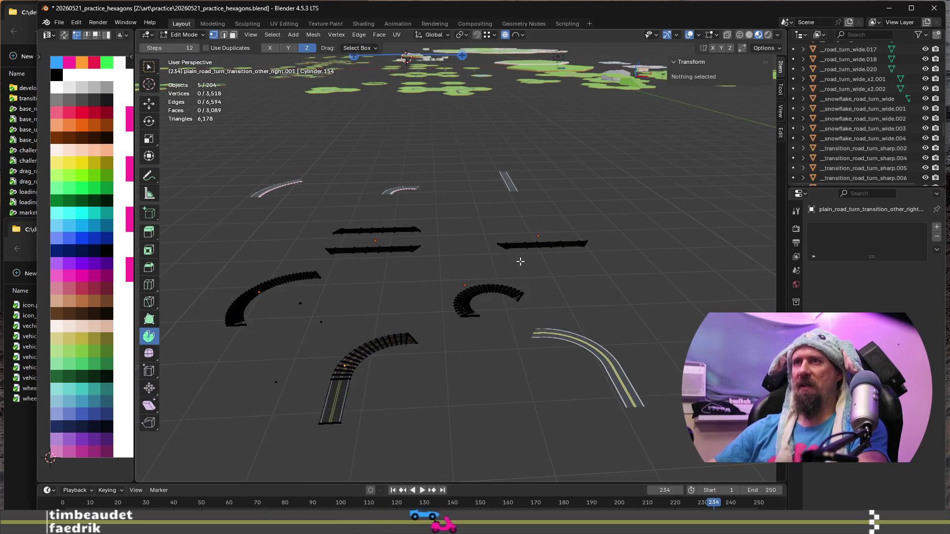
Step: Box-select and delete each leftover stray vertex around the road strips, then inspect the result
drag(287, 294, 340, 334)
key(x)
click(334, 326)
key(x)
click(335, 331)
drag(260, 374, 288, 398)
key(x)
click(265, 392)
drag(310, 314, 340, 328)
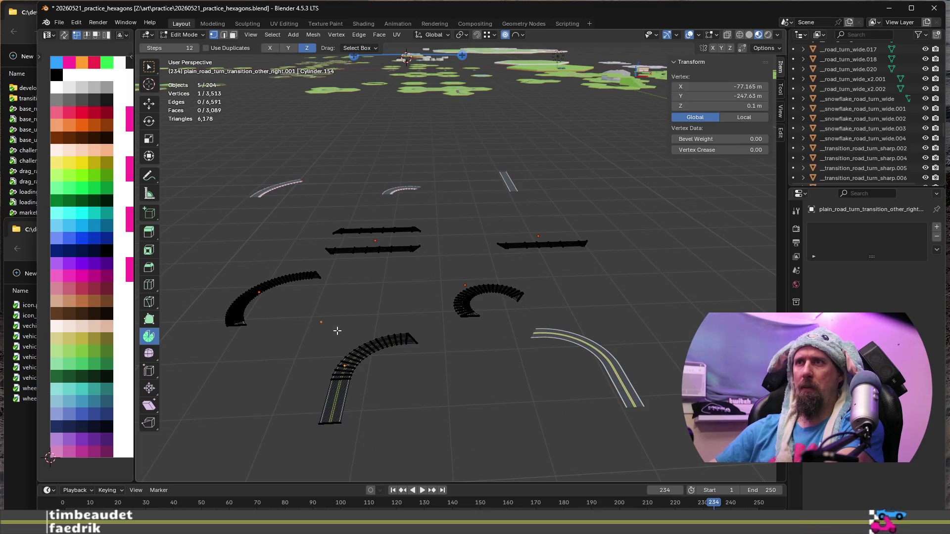
key(x)
click(338, 327)
scroll(339, 318, up, 1)
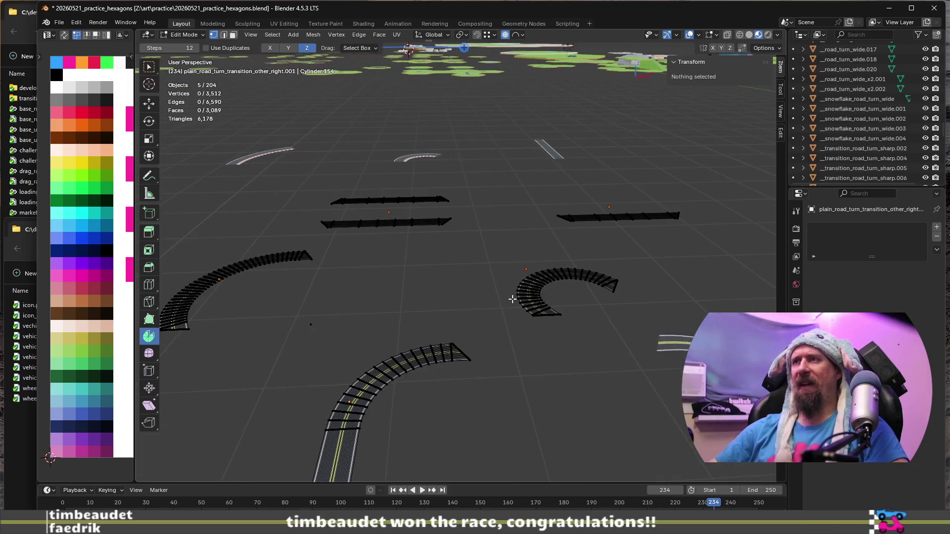
middle_drag(339, 317, 569, 336)
scroll(570, 336, down, 2)
mouse_move(632, 377)
middle_down()
mouse_move(282, 353)
mouse_move(394, 358)
middle_up()
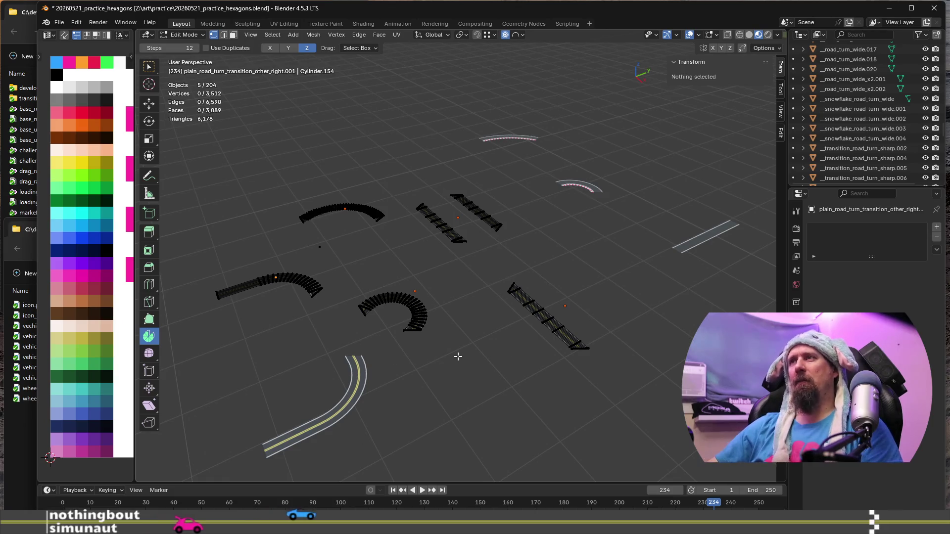
Step: In Object Mode, box-select all nine isolated road strip objects and delete them
key(Tab)
mouse_move(452, 349)
middle_down()
mouse_move(450, 329)
mouse_move(513, 322)
mouse_move(517, 337)
mouse_move(504, 343)
mouse_move(490, 332)
mouse_move(455, 343)
middle_up()
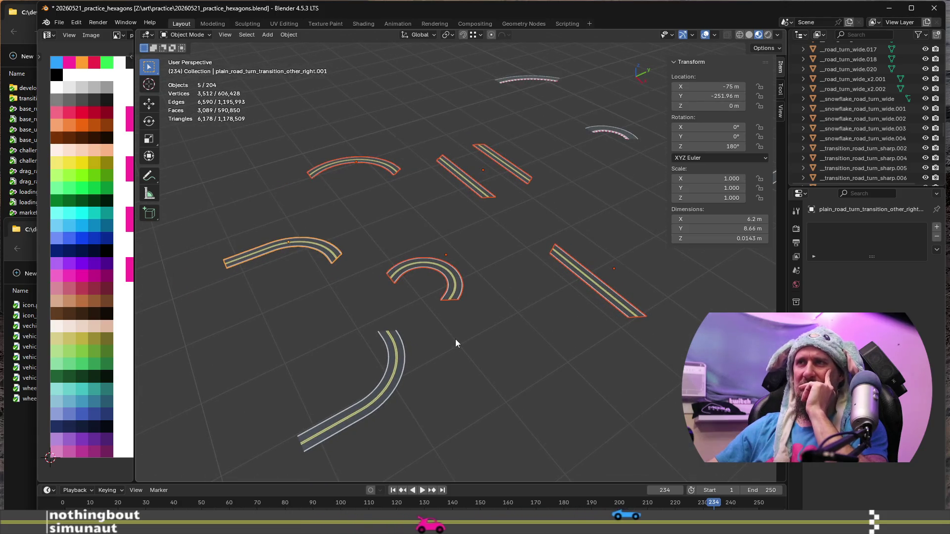
scroll(456, 343, up, 2)
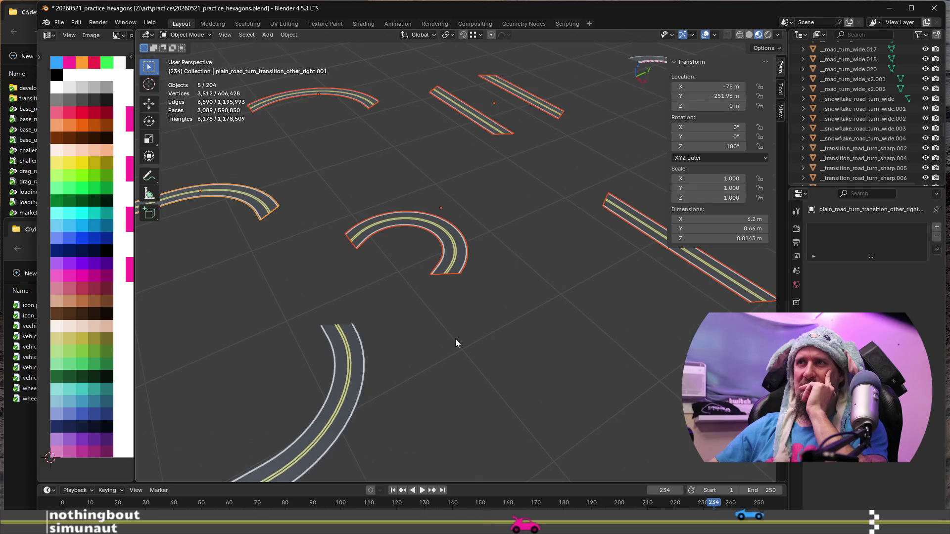
scroll(455, 343, down, 2)
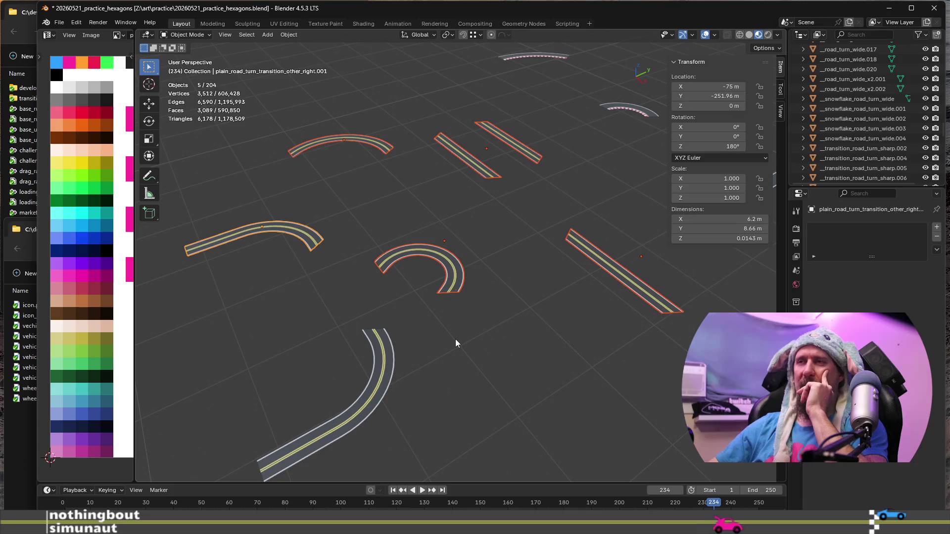
scroll(456, 339, down, 2)
scroll(455, 339, down, 2)
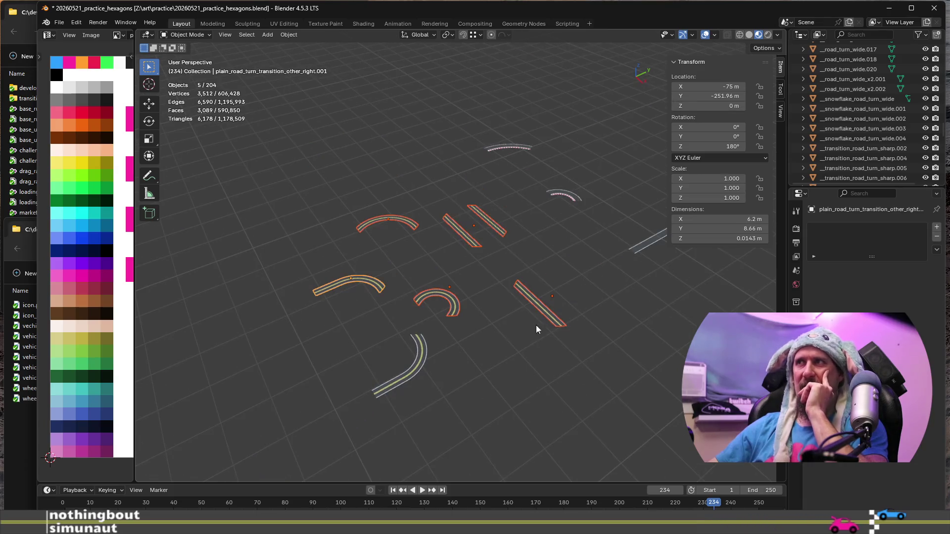
shift+middle_drag(479, 312, 457, 342)
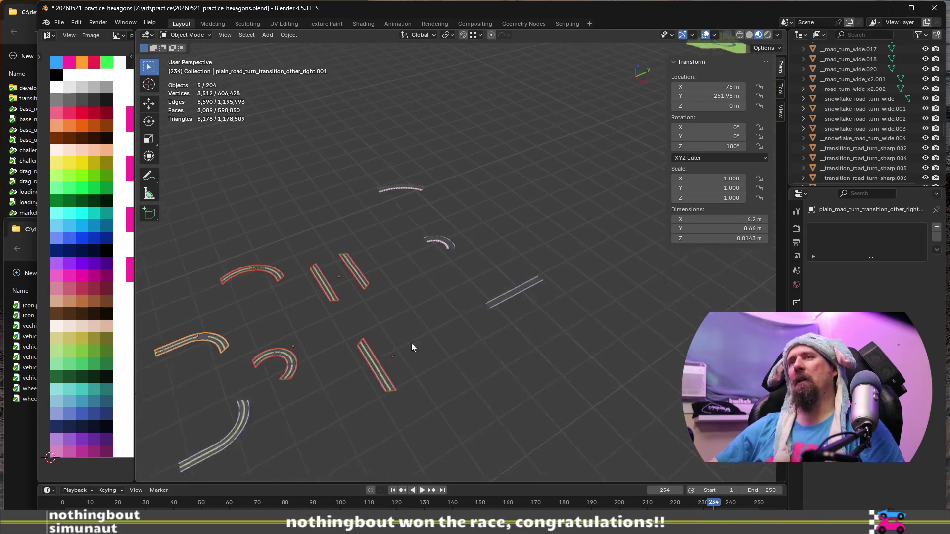
scroll(456, 345, down, 2)
scroll(453, 355, down, 3)
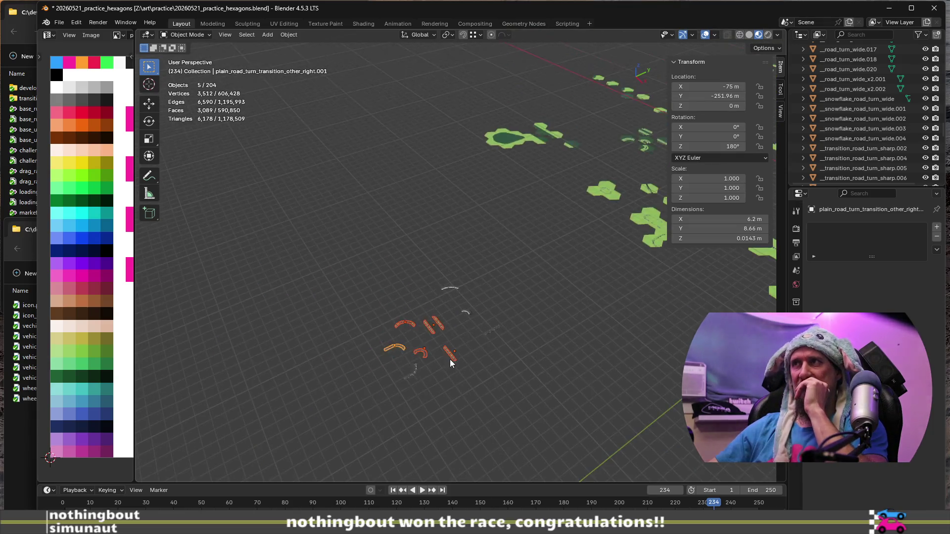
scroll(450, 359, down, 1)
scroll(528, 376, down, 2)
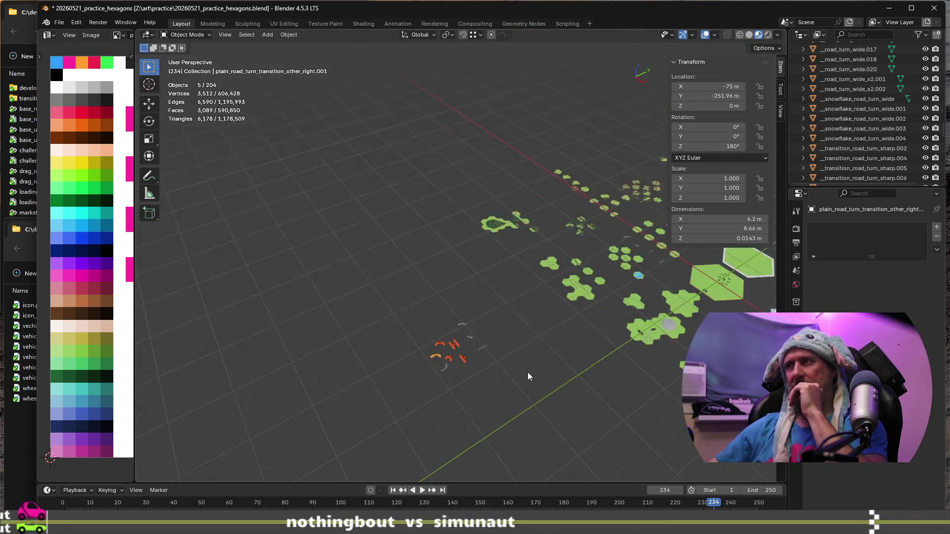
scroll(569, 390, up, 2)
drag(257, 265, 445, 394)
key(Delete)
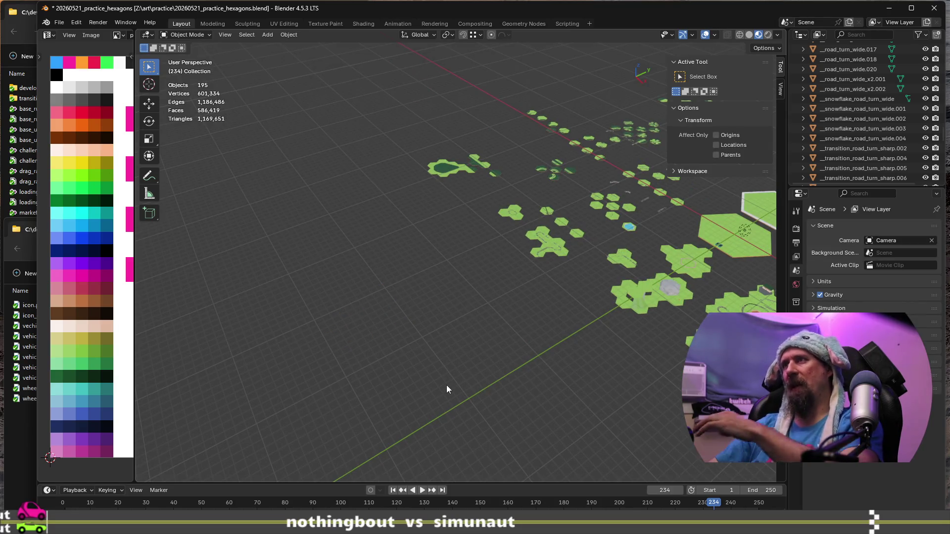
Step: Look through several road hex tiles in Edit Mode and settle on the blank hex _road_straight.004
shift+middle_drag(573, 310, 416, 380)
scroll(286, 408, up, 2)
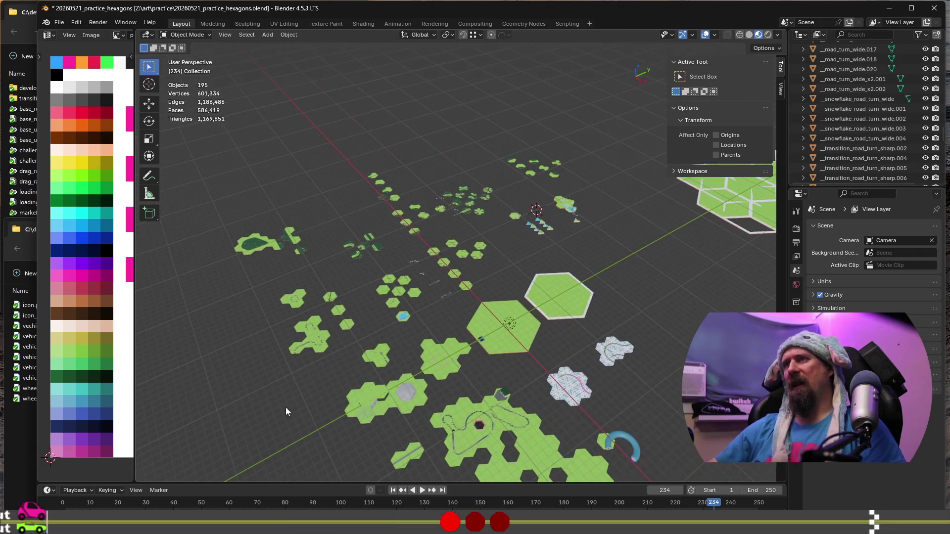
scroll(407, 451, up, 1)
scroll(409, 446, up, 3)
scroll(410, 439, up, 2)
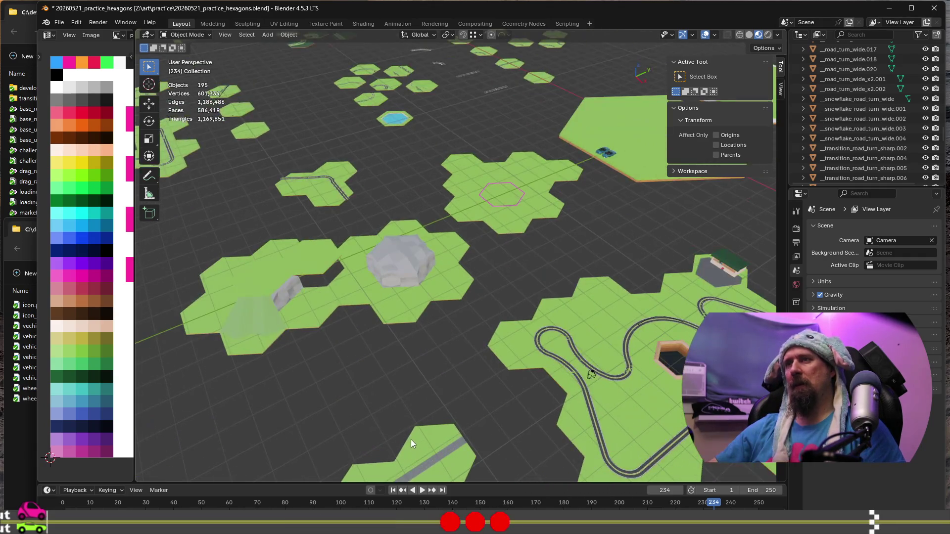
scroll(405, 423, down, 2)
click(351, 227)
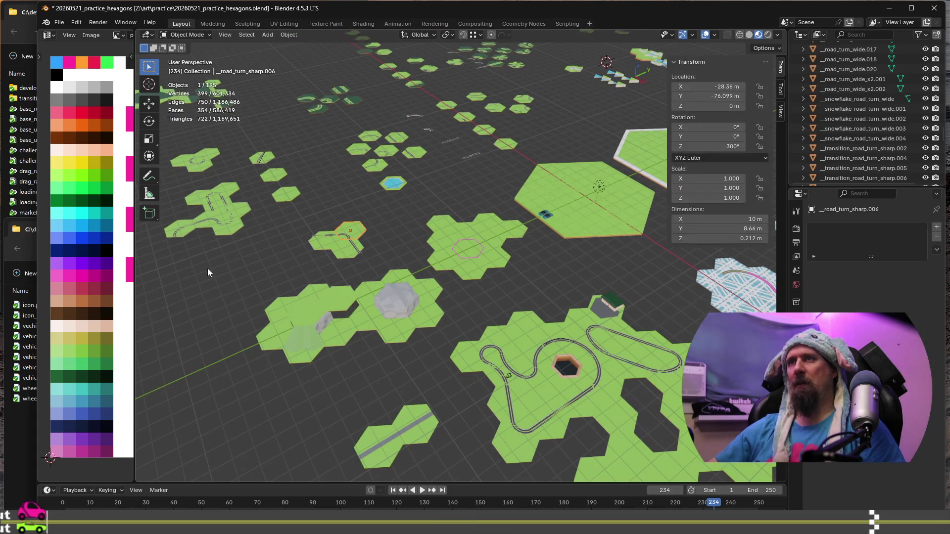
shift+middle_drag(204, 260, 455, 403)
key(Tab)
scroll(525, 344, up, 3)
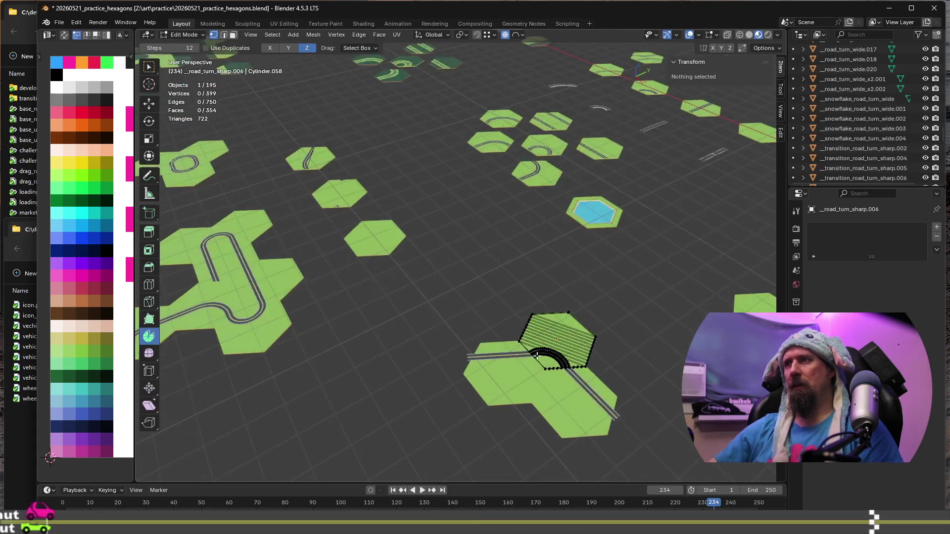
scroll(525, 344, up, 2)
scroll(506, 364, down, 2)
key(alt+q)
key(Tab)
click(543, 419)
key(Tab)
key(Tab)
click(310, 194)
key(Tab)
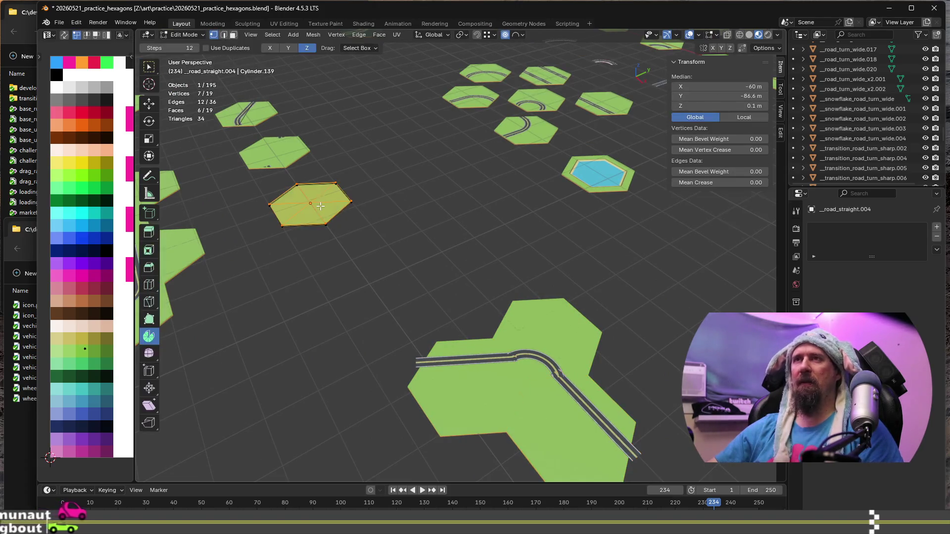
key(Tab)
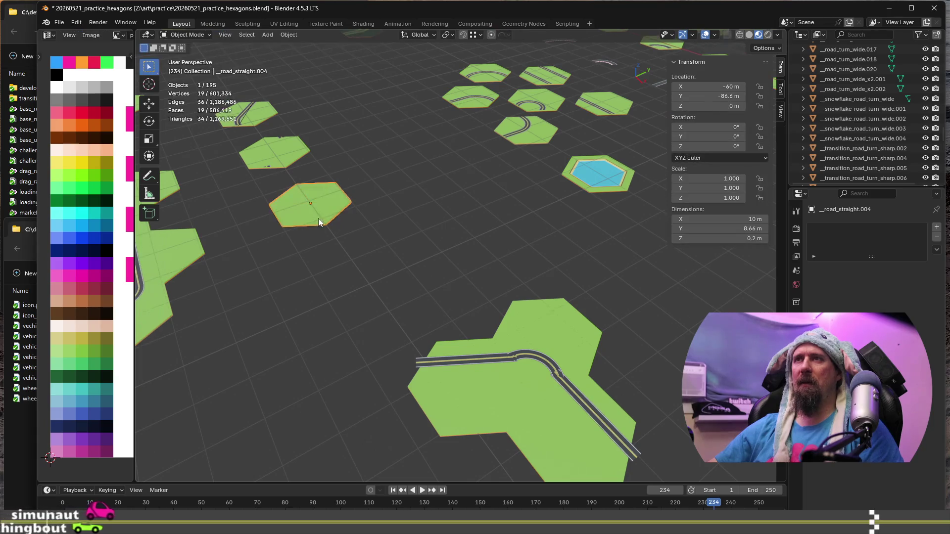
mouse_move(306, 245)
shift+middle_down()
mouse_move(415, 301)
mouse_move(468, 301)
mouse_move(472, 327)
shift+middle_up()
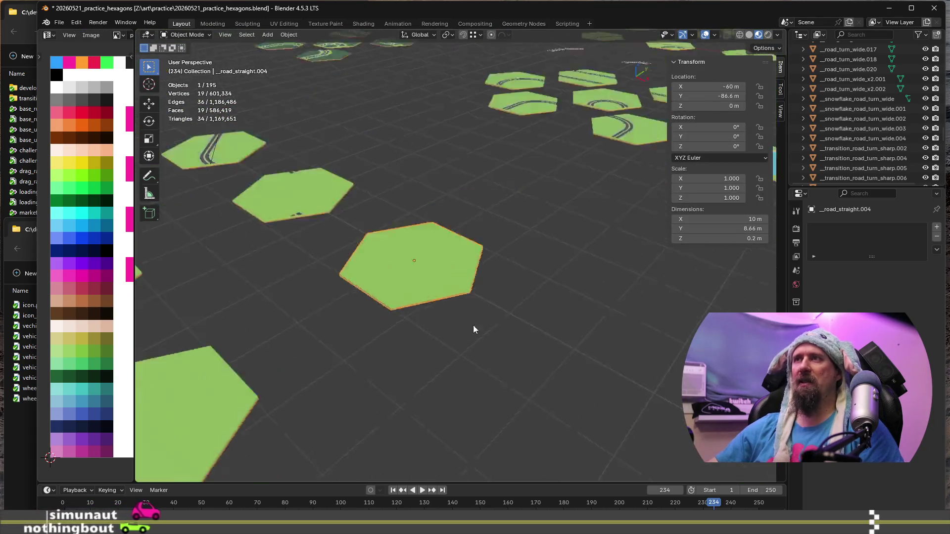
scroll(473, 327, up, 3)
scroll(417, 361, up, 1)
Step: Try duplicating the blank hex's geometry with Shift+D in Edit Mode and cancel it
key(Tab)
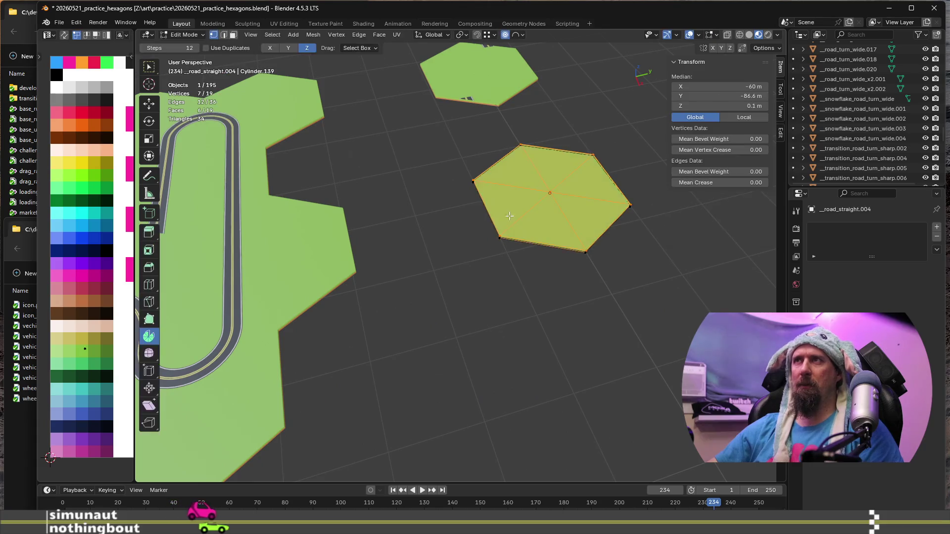
key(alt+a)
scroll(520, 232, down, 2)
mouse_move(520, 231)
middle_down()
mouse_move(538, 259)
mouse_move(487, 323)
mouse_move(475, 275)
mouse_move(444, 295)
mouse_move(537, 263)
middle_up()
scroll(537, 259, down, 1)
scroll(607, 230, up, 2)
scroll(568, 278, up, 2)
scroll(505, 312, up, 1)
scroll(468, 282, down, 2)
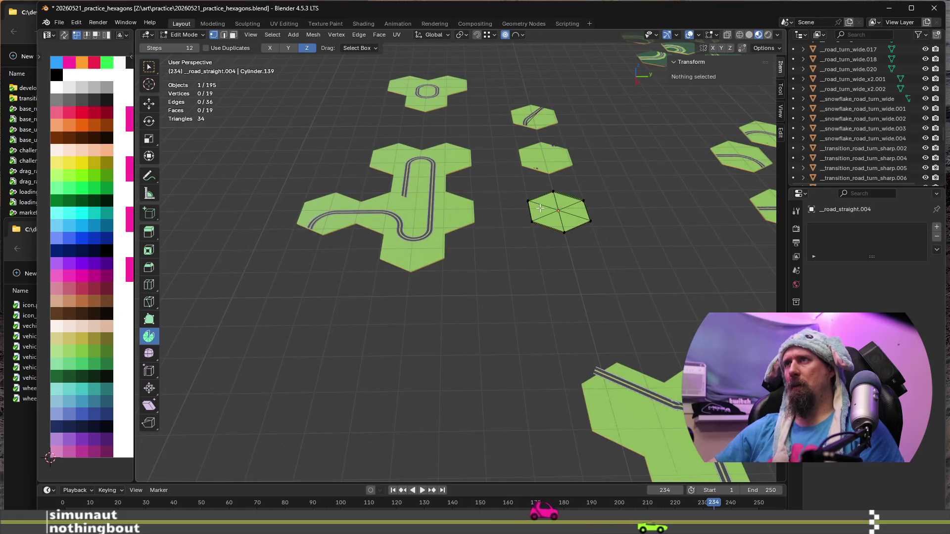
key(l)
scroll(564, 238, down, 1)
scroll(606, 275, down, 2)
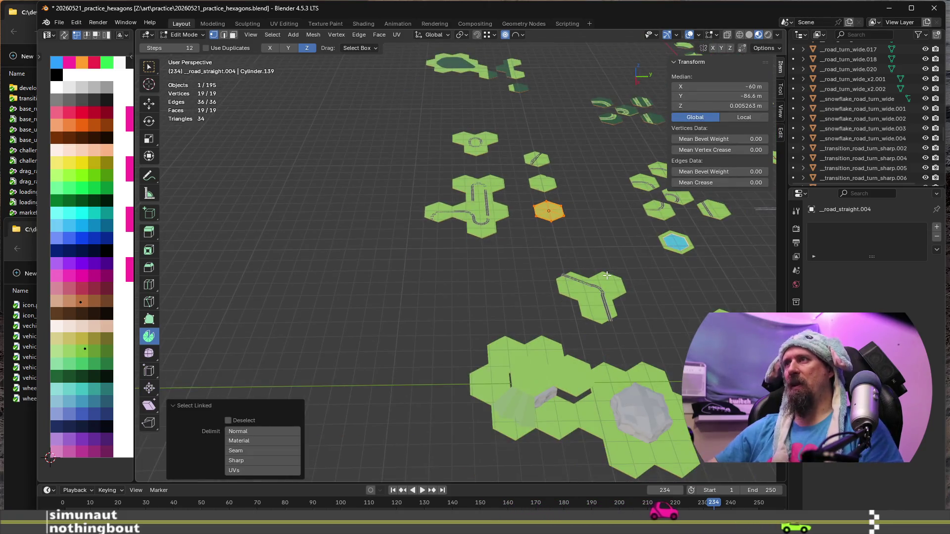
key(shift+d)
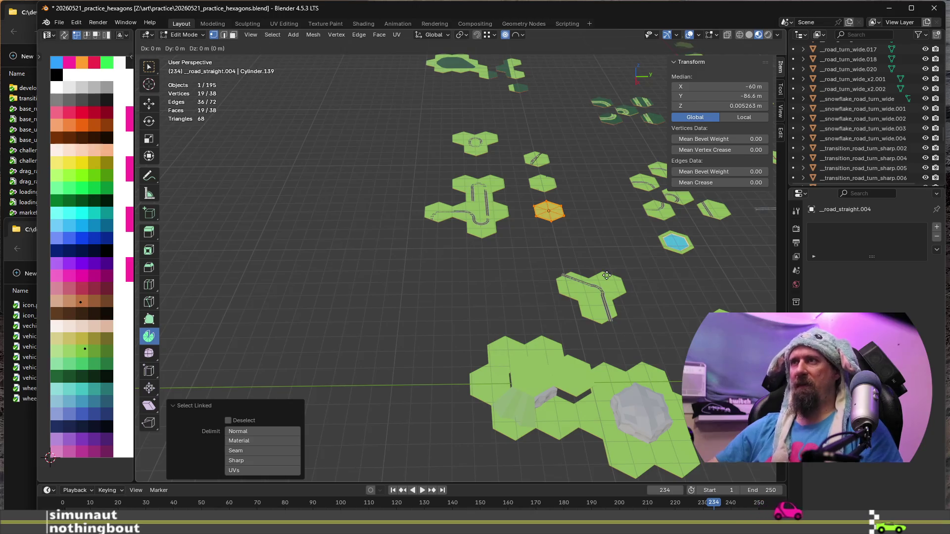
text(y)
text(-20)
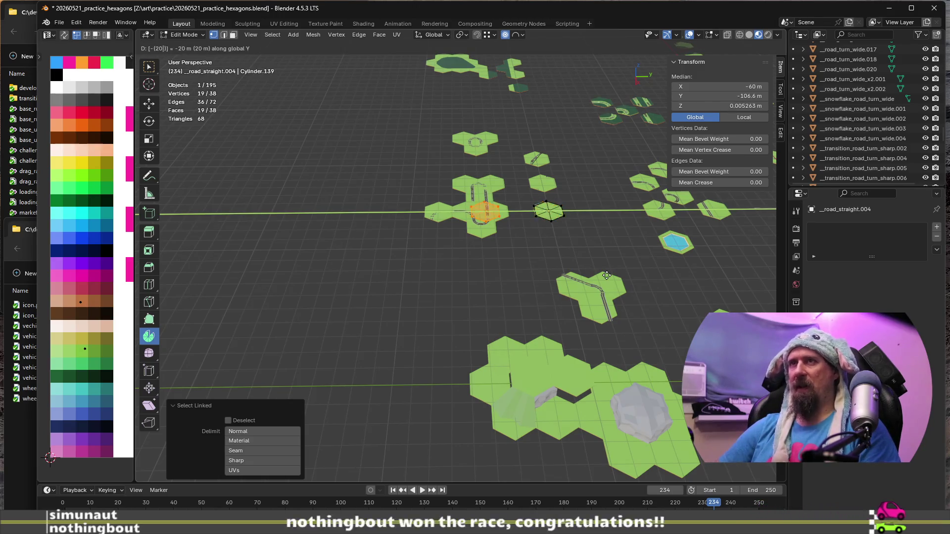
key(Escape)
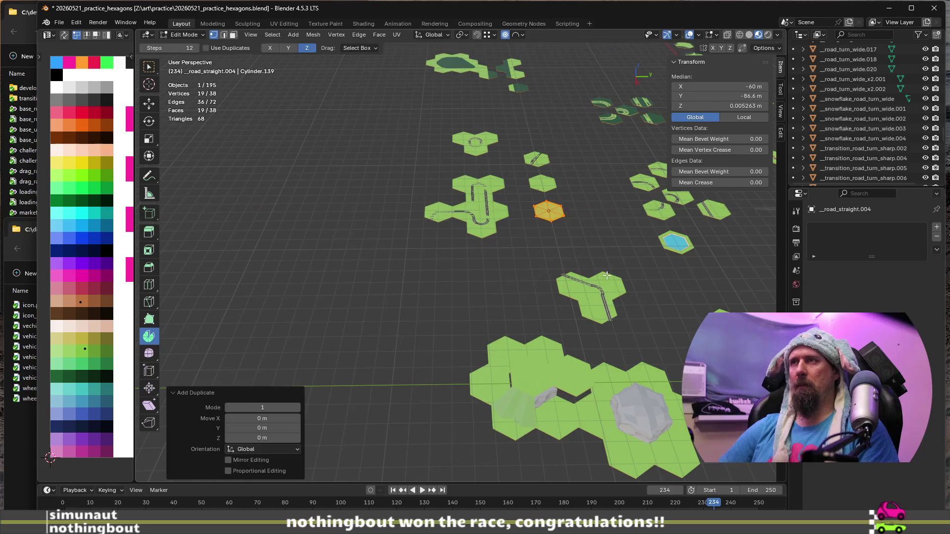
key(Tab)
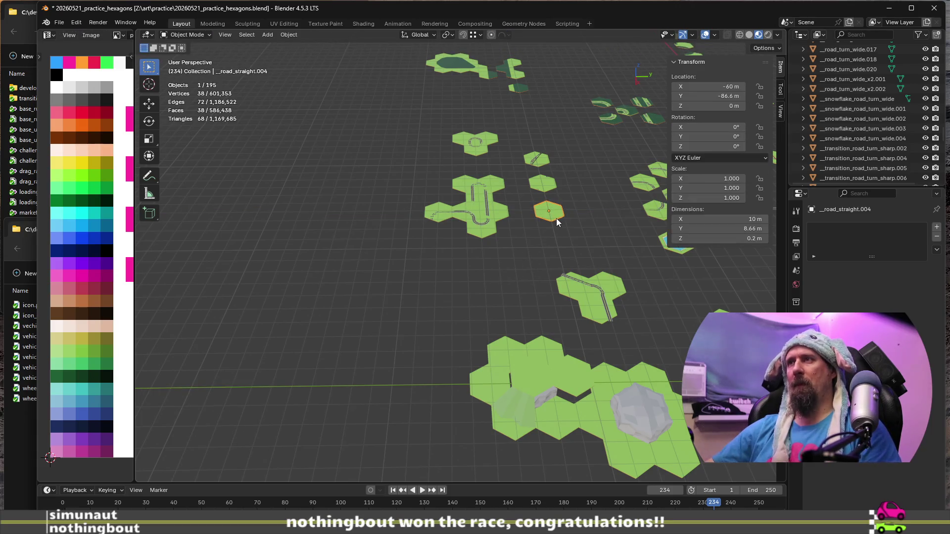
key(Tab)
key(g)
key(Escape)
Step: Duplicate the blank hex tile as object _road_straight.027 kept at its original position
key(Tab)
key(g)
click(570, 213)
key(shift+d)
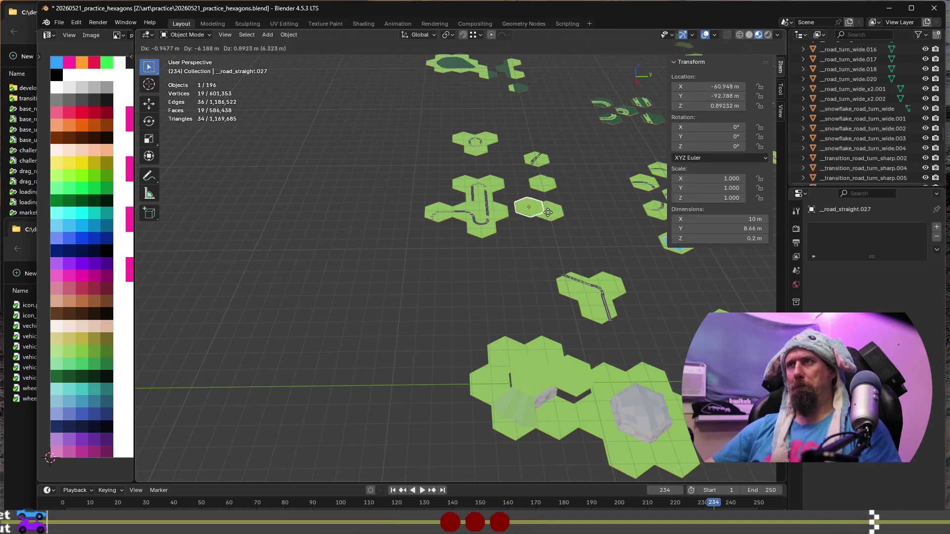
key(Escape)
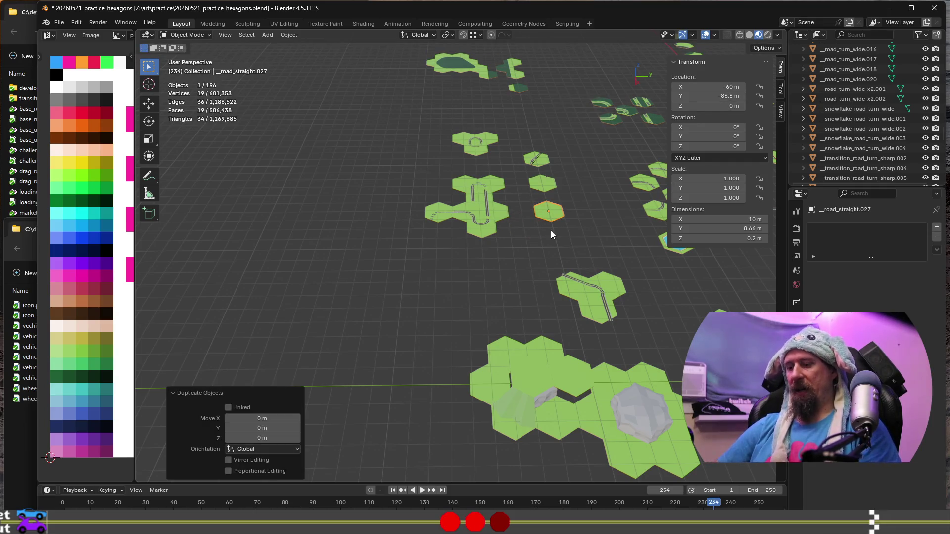
Step: Move the hex copy 50 m along Y to −236.6 m, then select racetrack_straight
key(g)
key(y)
click(551, 231)
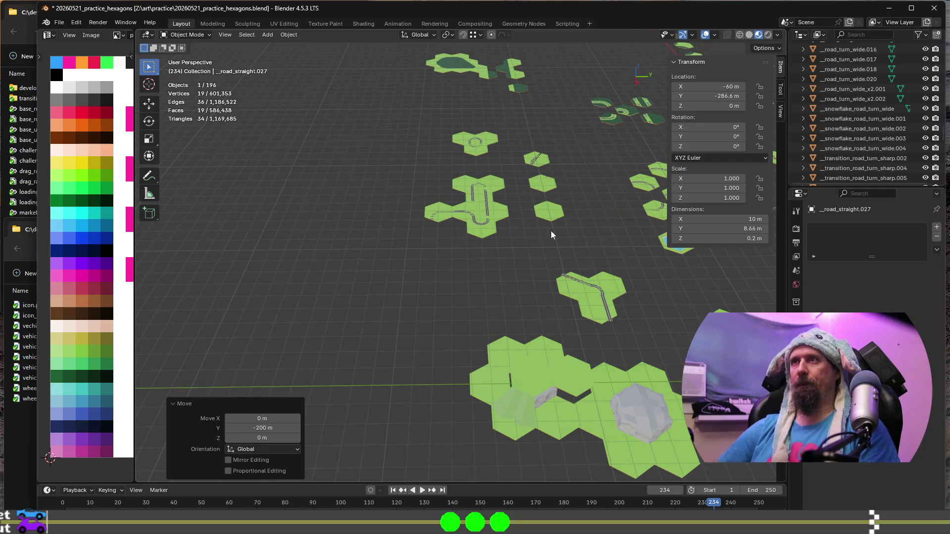
mouse_move(546, 228)
middle_down()
mouse_move(367, 203)
mouse_move(426, 250)
middle_up()
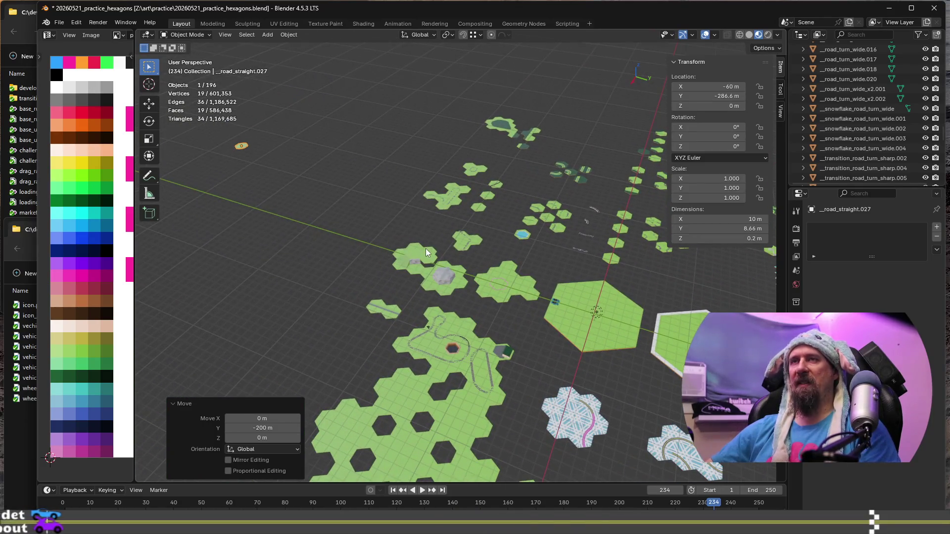
key(g)
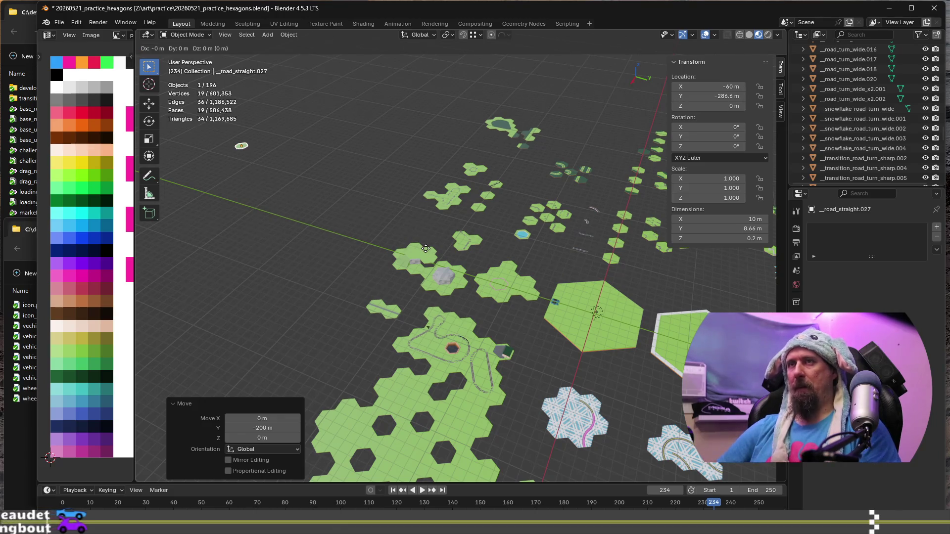
text(y50)
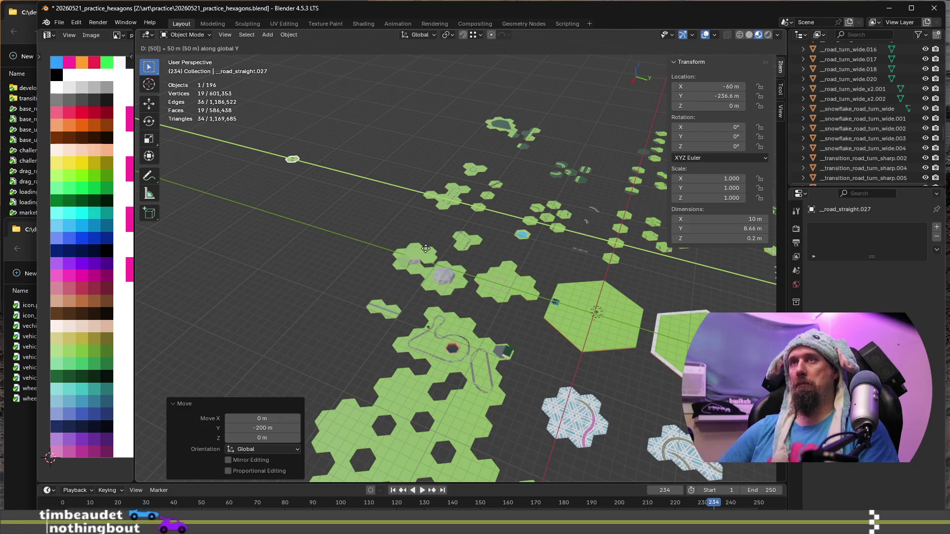
key(Return)
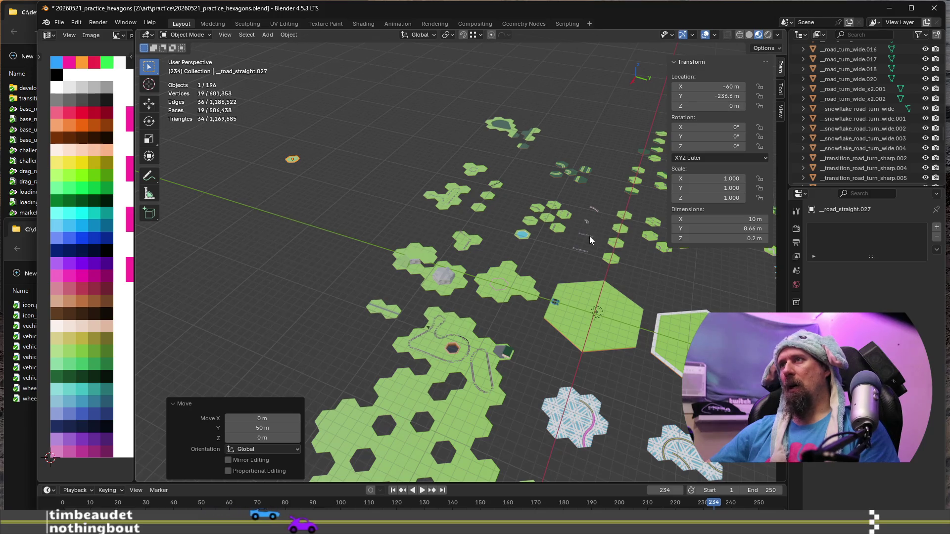
click(590, 238)
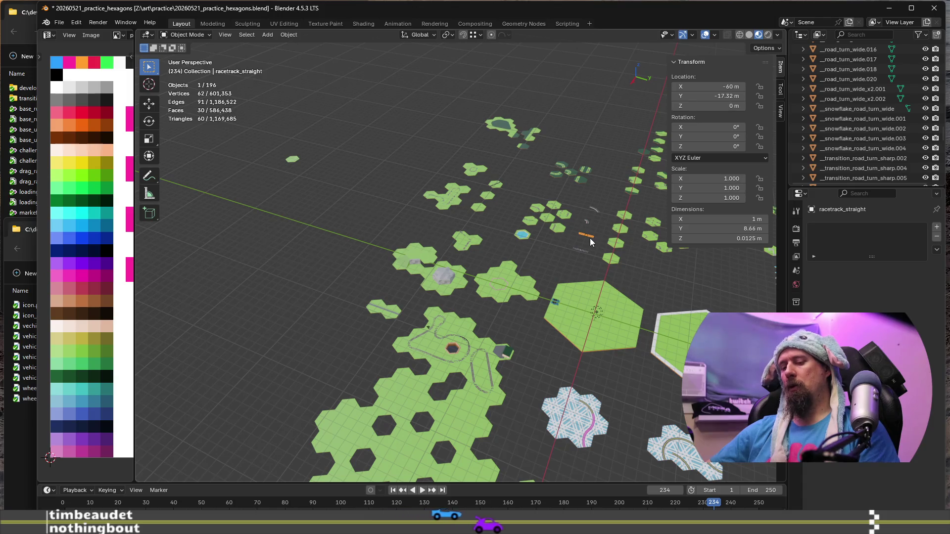
Step: Duplicate racetrack_straight 200 m along negative Y as racetrack_straight.001 beside the hex, and select it
key(shift+d)
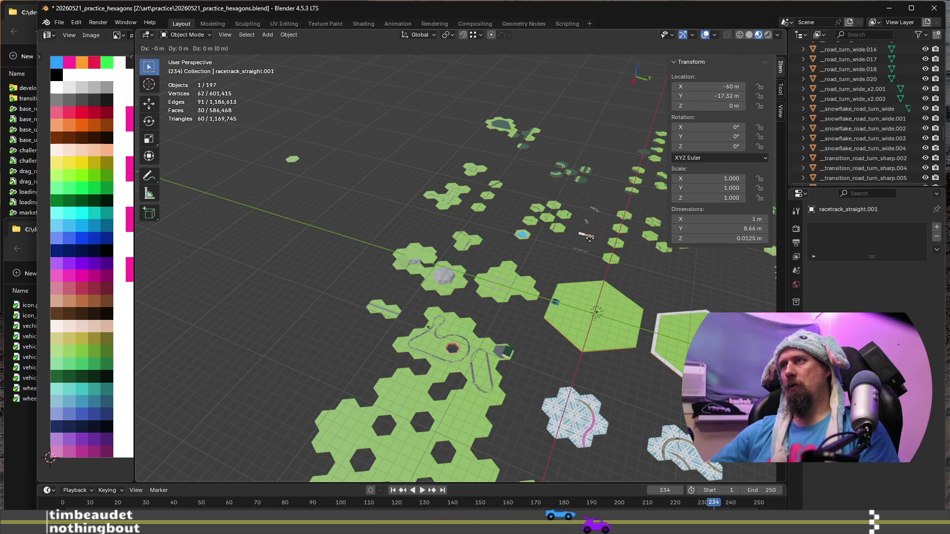
key(y)
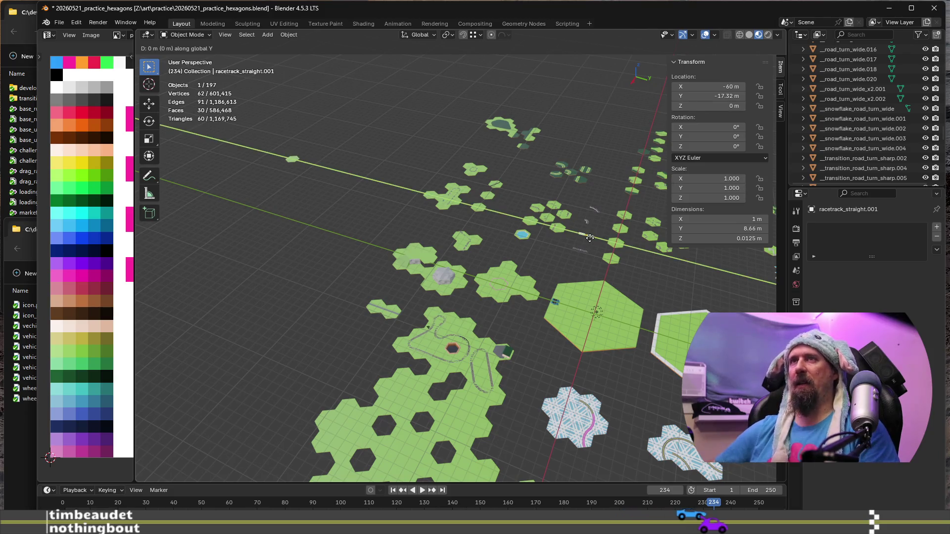
text(-200)
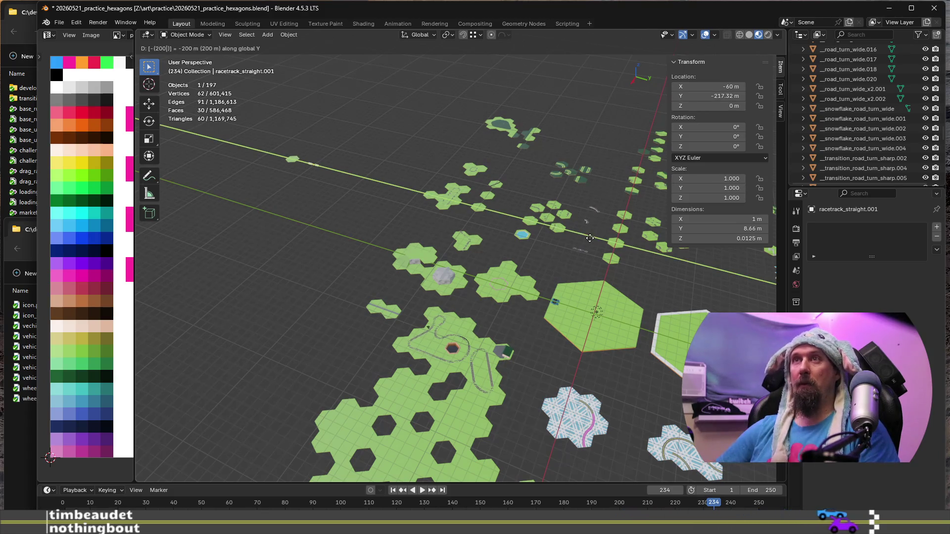
key(Return)
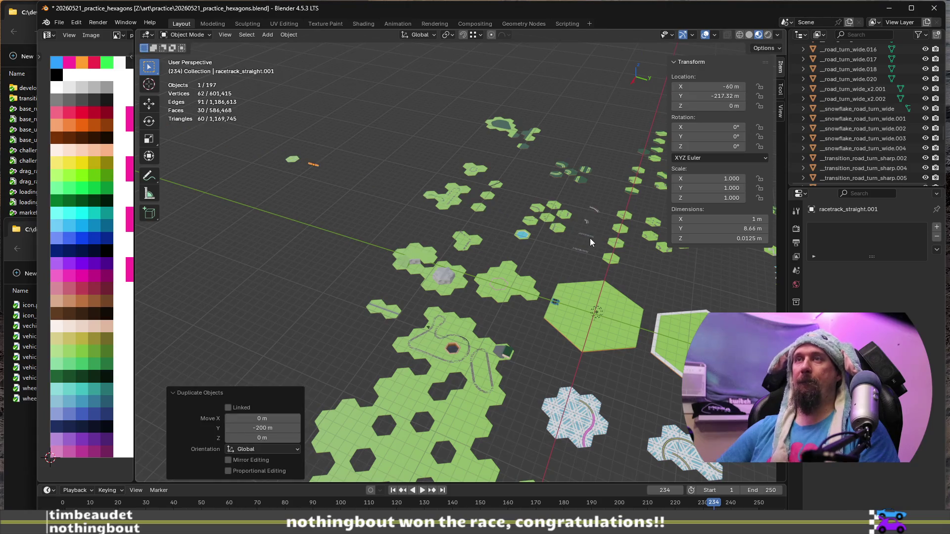
scroll(429, 216, up, 5)
shift+middle_drag(430, 216, 527, 236)
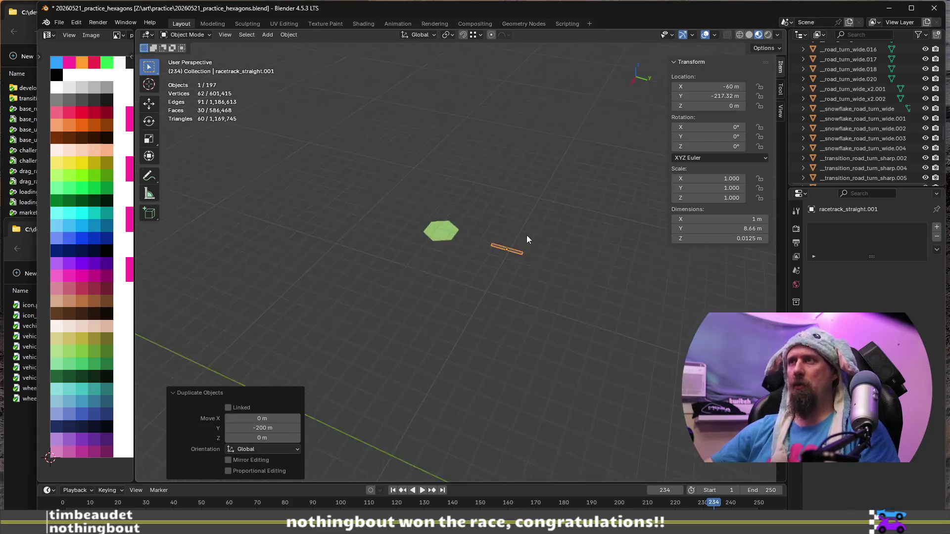
scroll(527, 240, up, 1)
scroll(582, 319, up, 2)
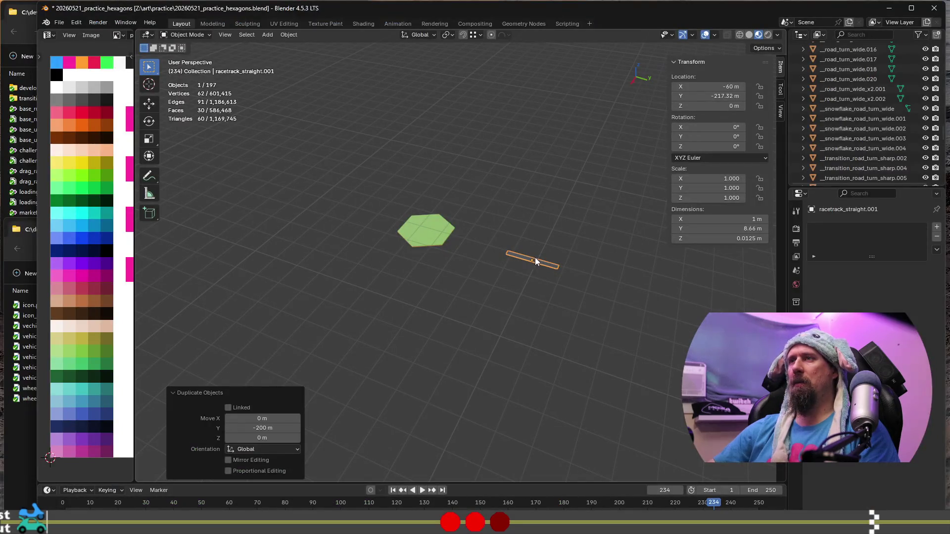
click(536, 258)
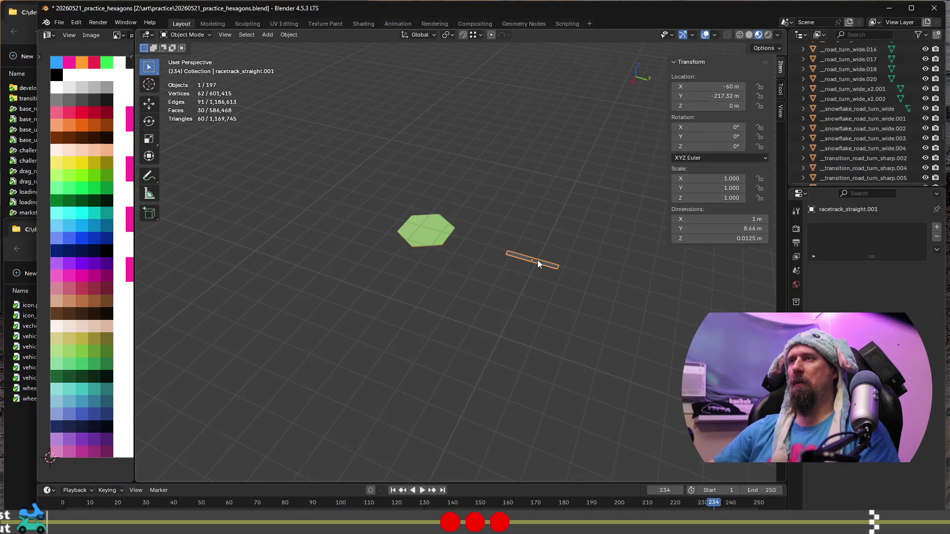
Step: Shift the racetrack copy 8.66 m along Y, then place the 3D cursor at the blank hex's centre
key(g)
text(y)
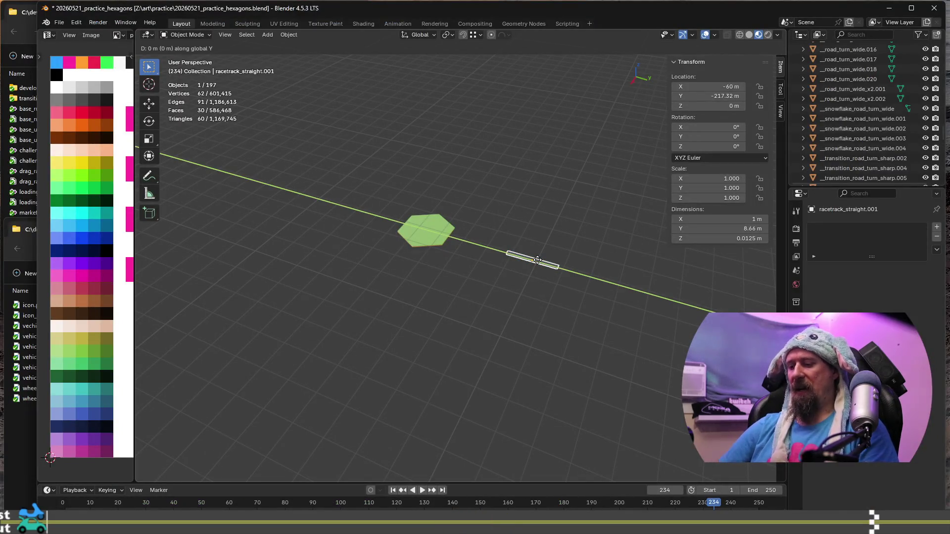
text(-8.66)
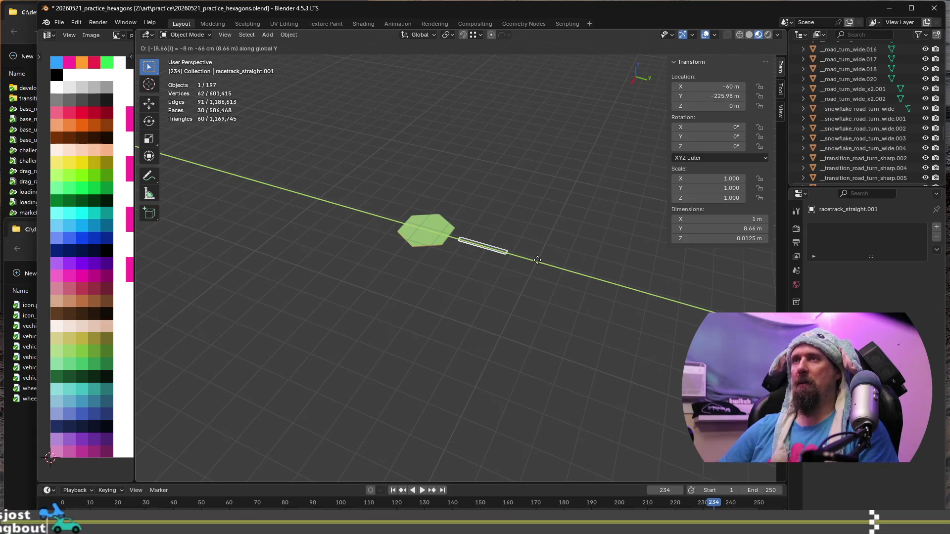
key(Return)
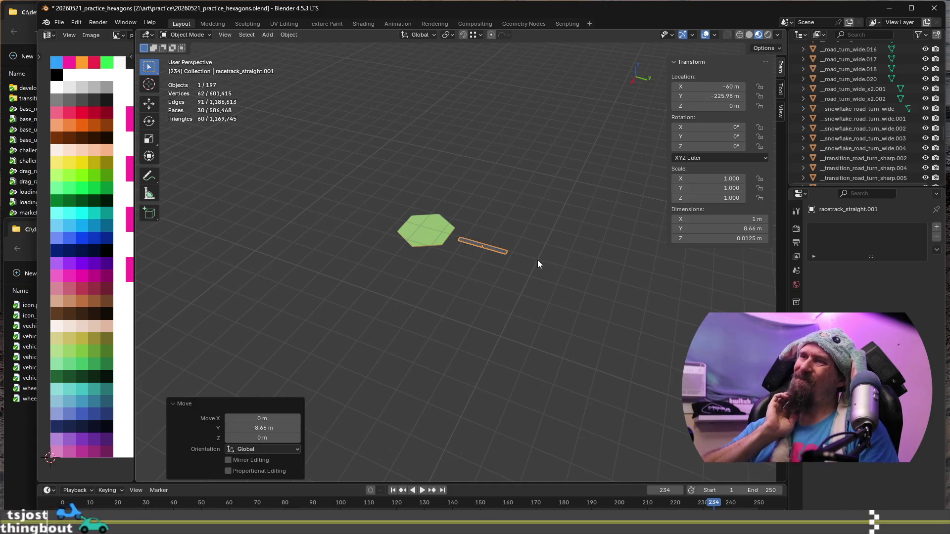
shift+click(437, 237)
click(418, 231)
key(shift+s)
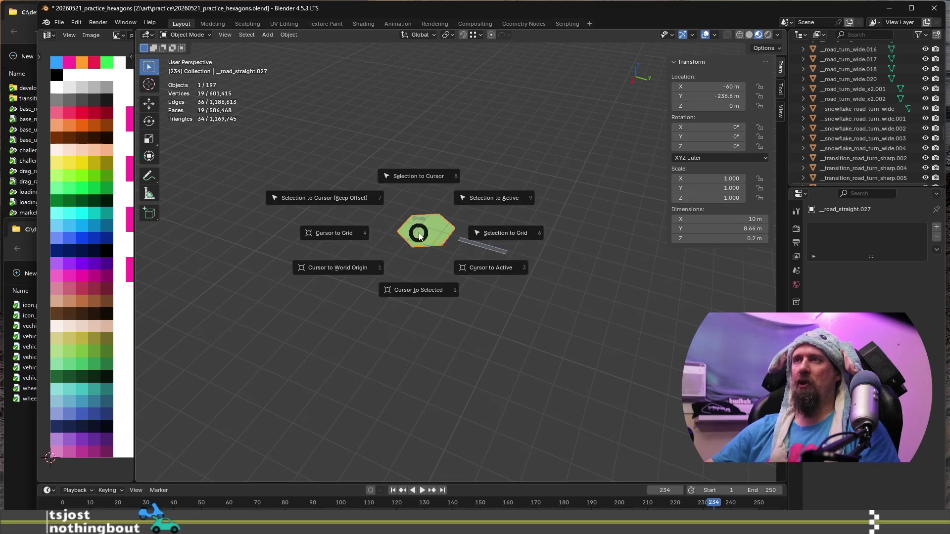
click(429, 293)
Step: Snap racetrack_straight.001 to the cursor at the hex centre and frame it in view
click(490, 245)
key(shift+s)
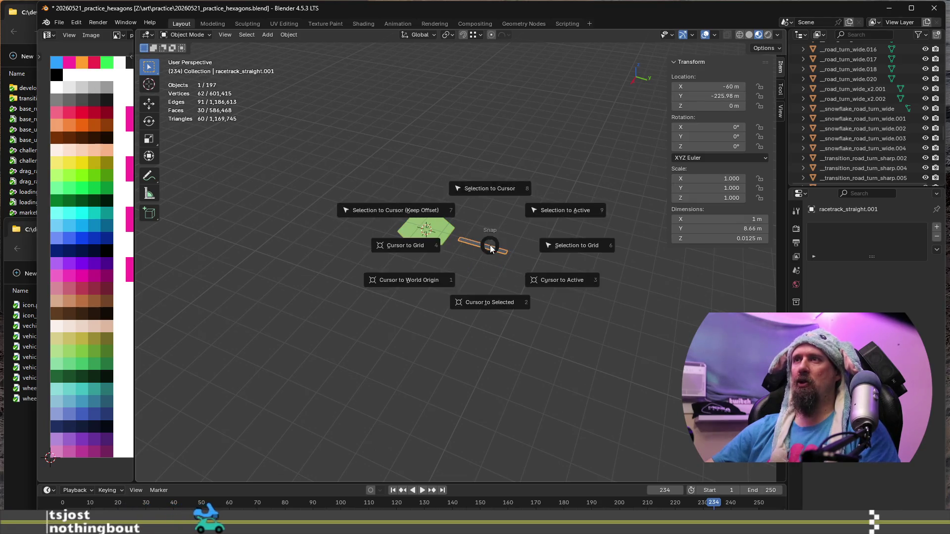
click(490, 188)
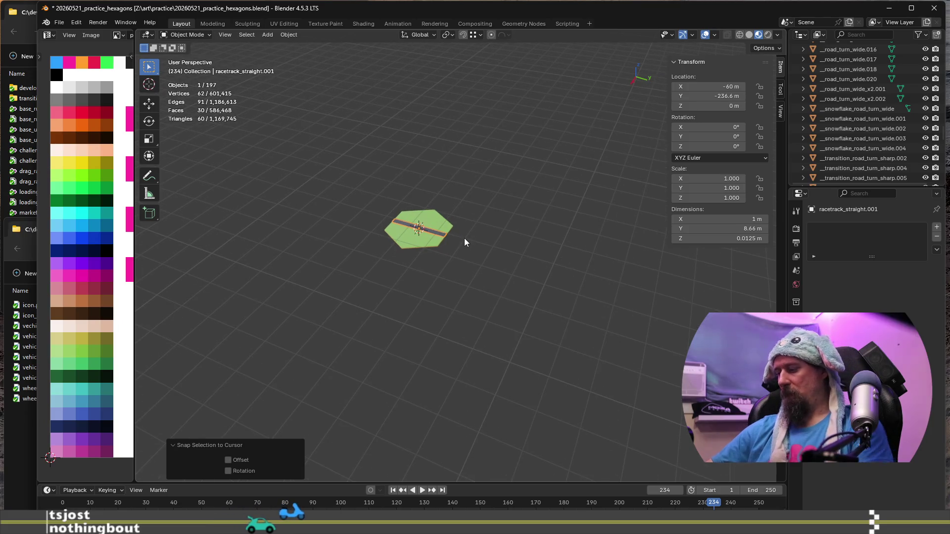
key(KP_Decimal)
mouse_move(464, 239)
middle_down()
mouse_move(514, 293)
mouse_move(565, 285)
middle_up()
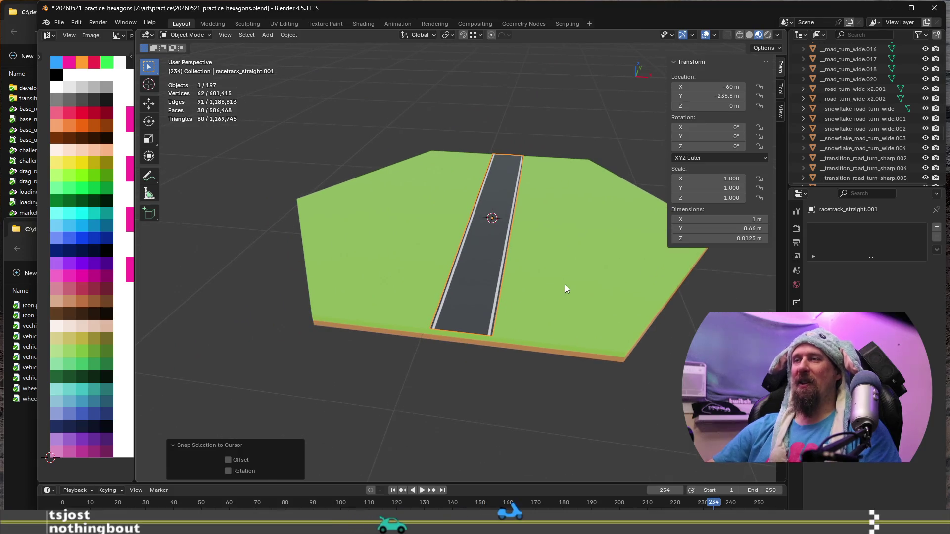
scroll(454, 272, up, 3)
Step: In Edit Mode, select the whole road mesh and scale it 3× along X to widen it
key(Tab)
middle_drag(484, 291, 541, 315)
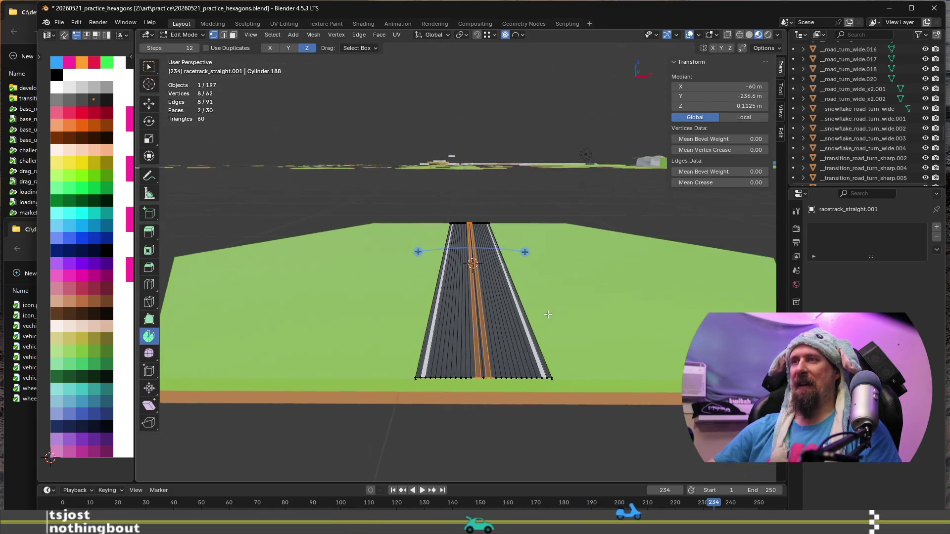
key(a)
text(sx)
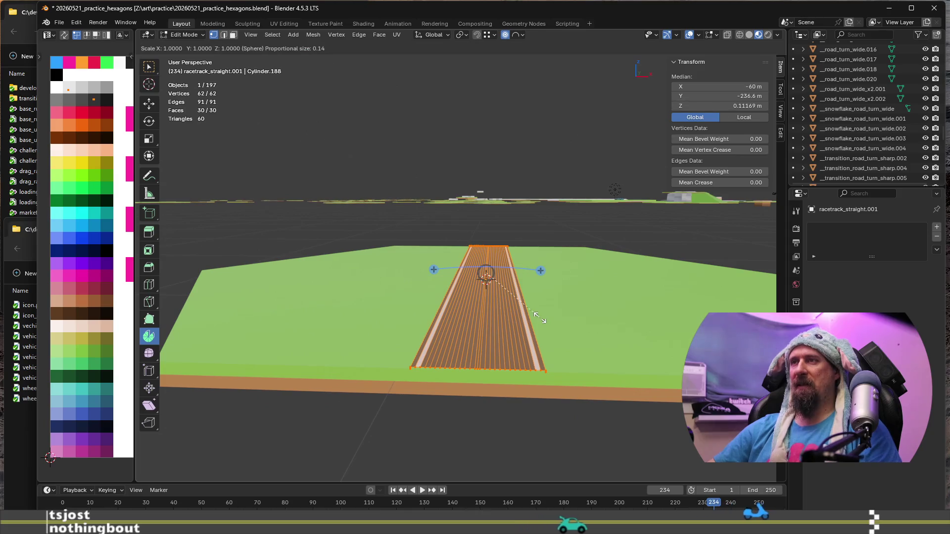
text(2)
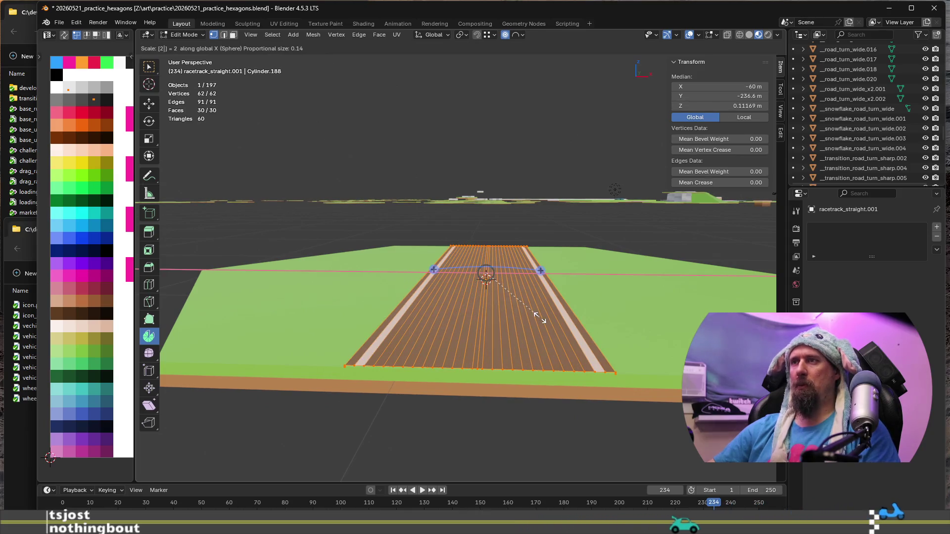
key(BackSpace)
text(3)
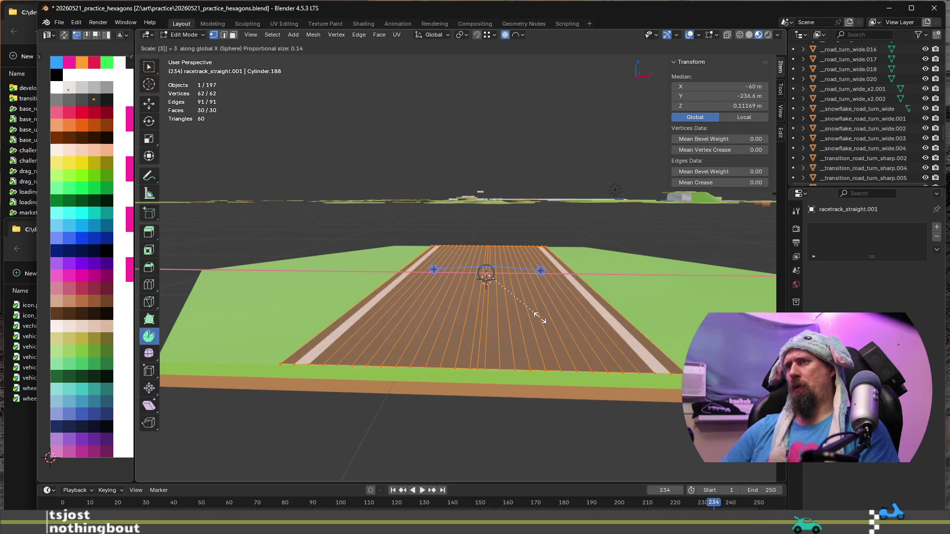
key(Return)
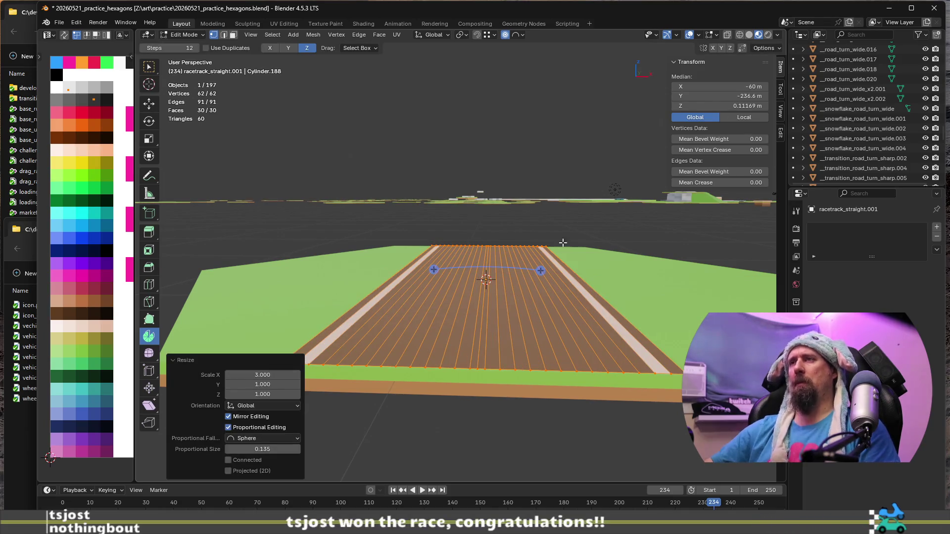
Step: View the widened road from above and undo the scaling back to 1 m width
middle_drag(557, 238, 520, 257)
scroll(520, 258, down, 4)
middle_drag(606, 275, 501, 302)
click(498, 317)
scroll(499, 317, up, 3)
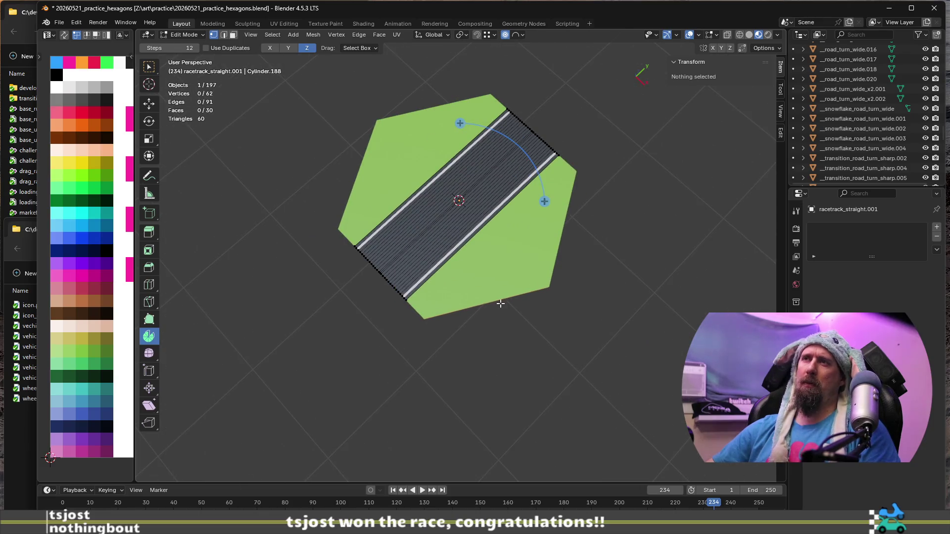
key(ctrl+z)
key(ctrl+z)
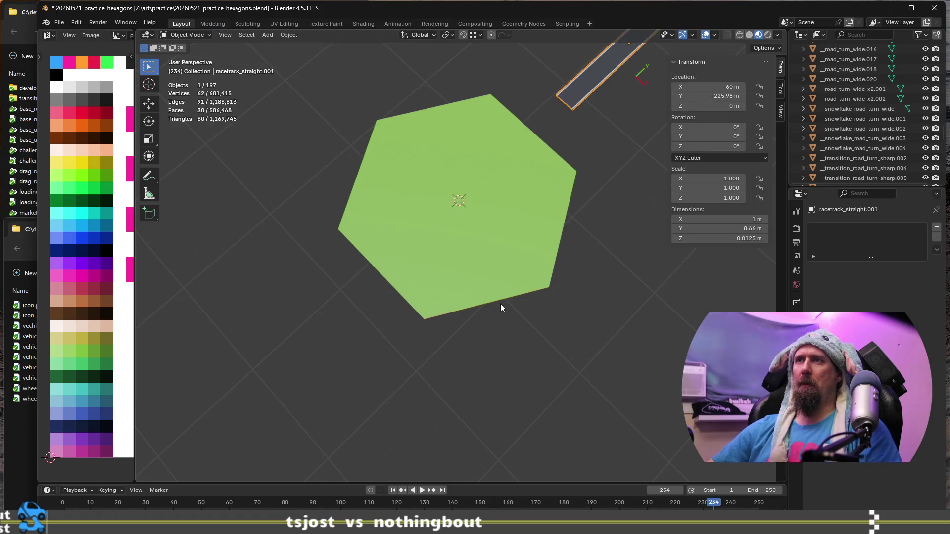
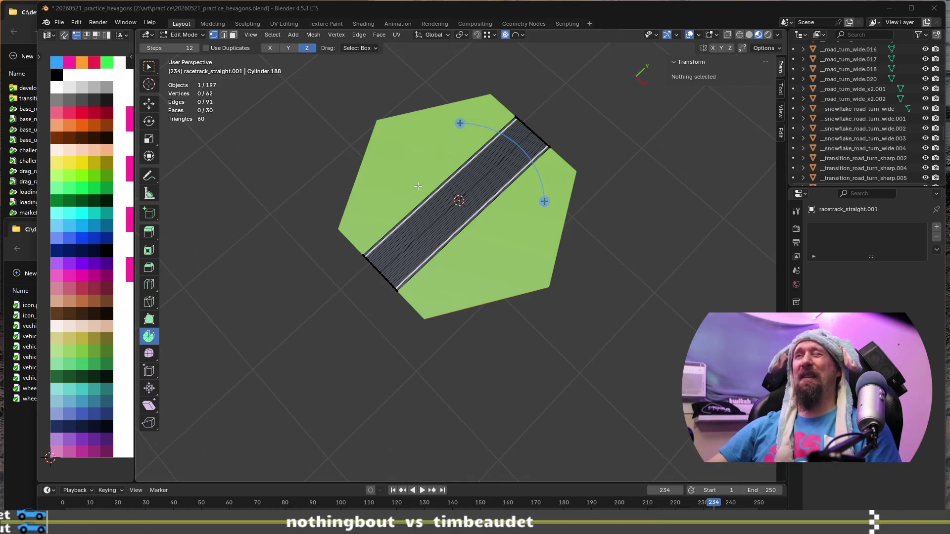
Step: Preview and cancel a loop cut across the road, then switch to edge selection
middle_drag(518, 215, 459, 189)
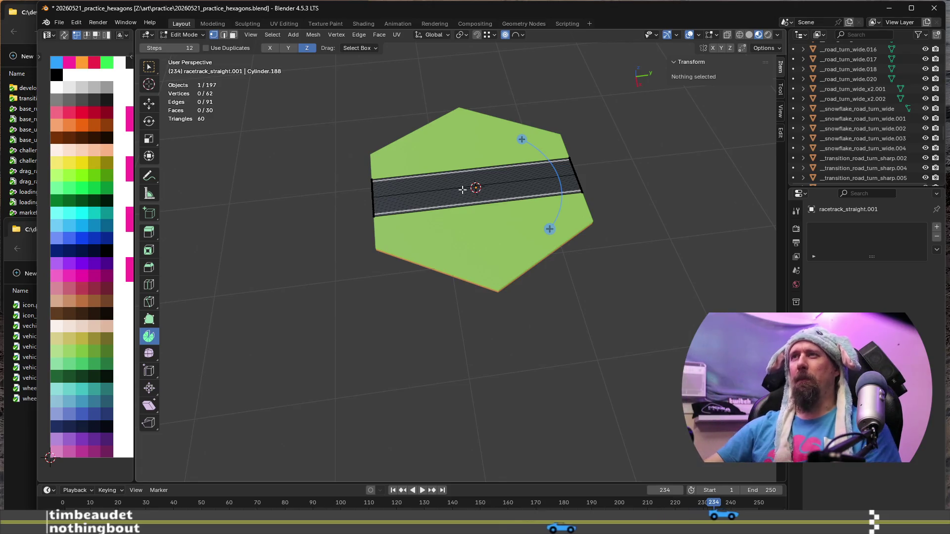
scroll(463, 189, up, 5)
mouse_move(460, 217)
middle_down()
mouse_move(424, 176)
mouse_move(414, 186)
mouse_move(556, 238)
mouse_move(556, 250)
middle_up()
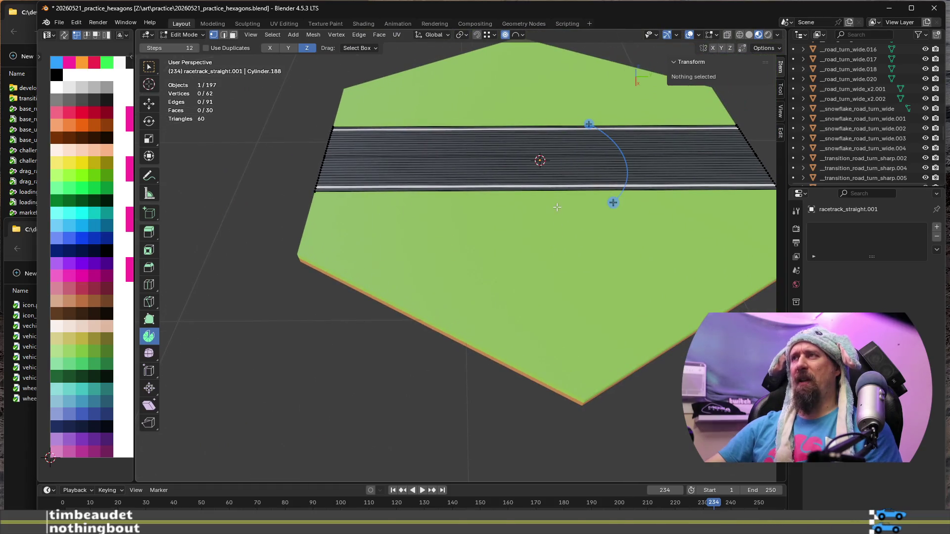
middle_drag(557, 208, 548, 209)
key(ctrl+r)
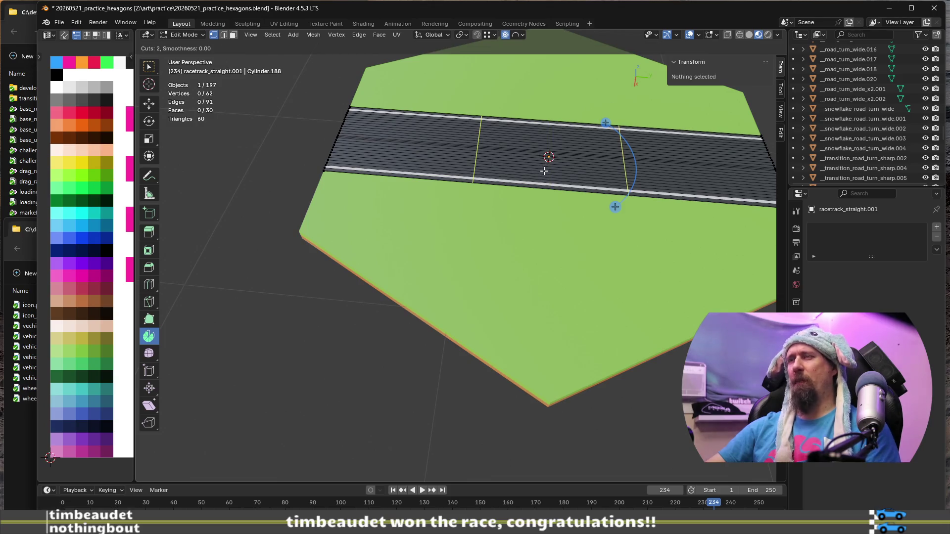
key(Escape)
middle_drag(544, 171, 331, 236)
mouse_move(249, 233)
middle_down()
mouse_move(385, 262)
mouse_move(380, 272)
middle_up()
scroll(386, 262, up, 2)
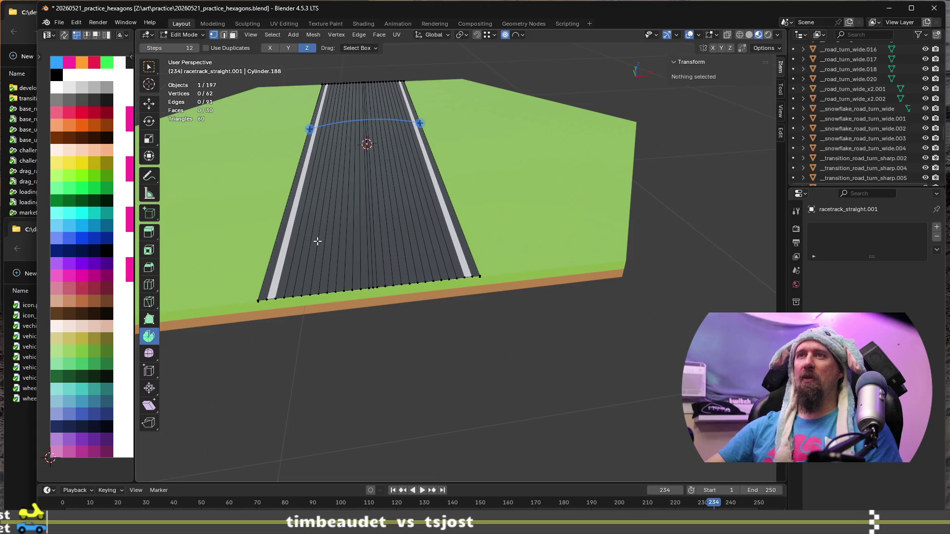
click(291, 254)
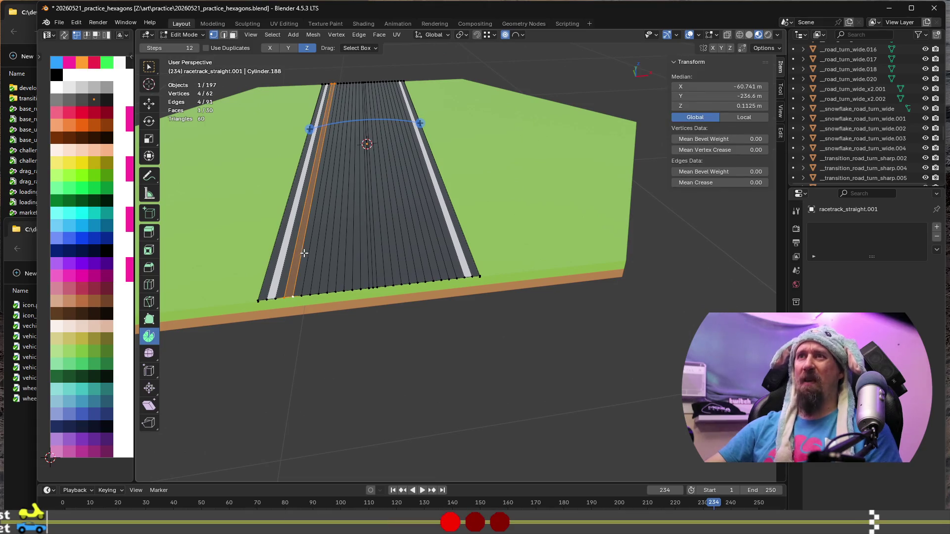
shift+click(306, 252)
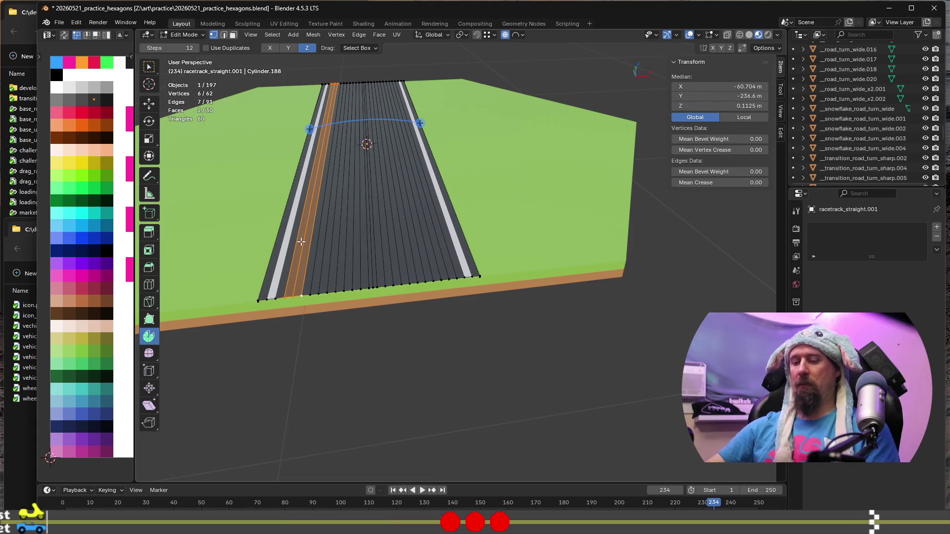
key(ctrl+z)
key(ctrl+z)
Step: Dissolve the dense lengthwise stripe edges on the left half of the road
shift+click(306, 240)
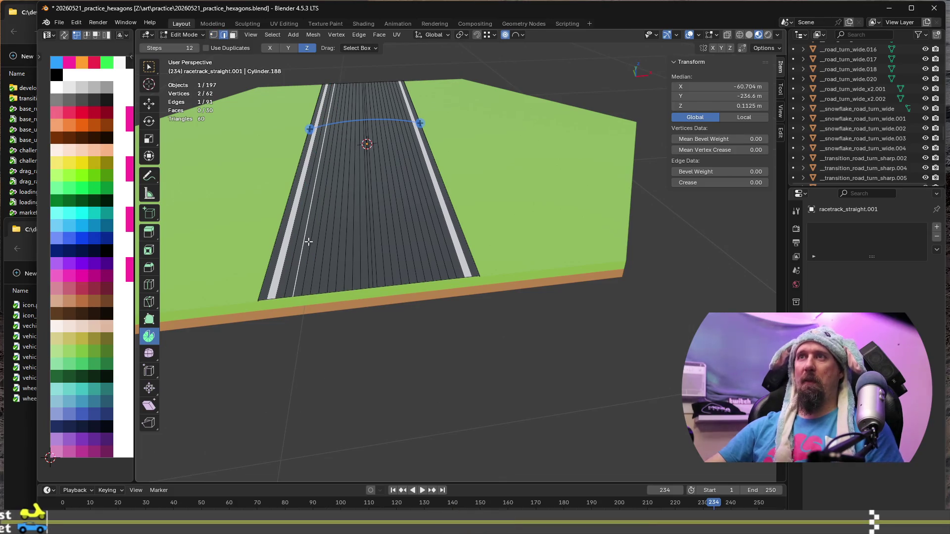
shift+click(318, 240)
shift+click(330, 239)
shift+click(344, 238)
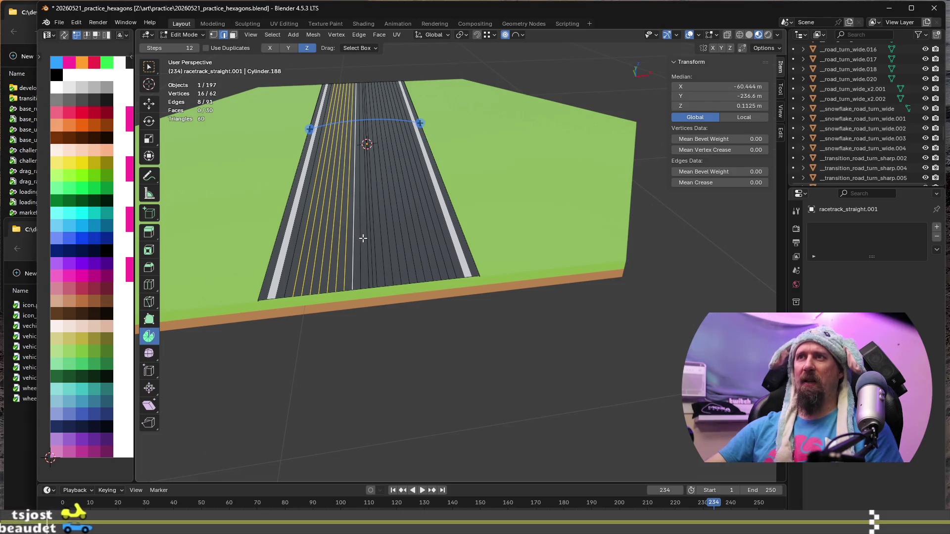
shift+click(358, 234)
key(ctrl+x)
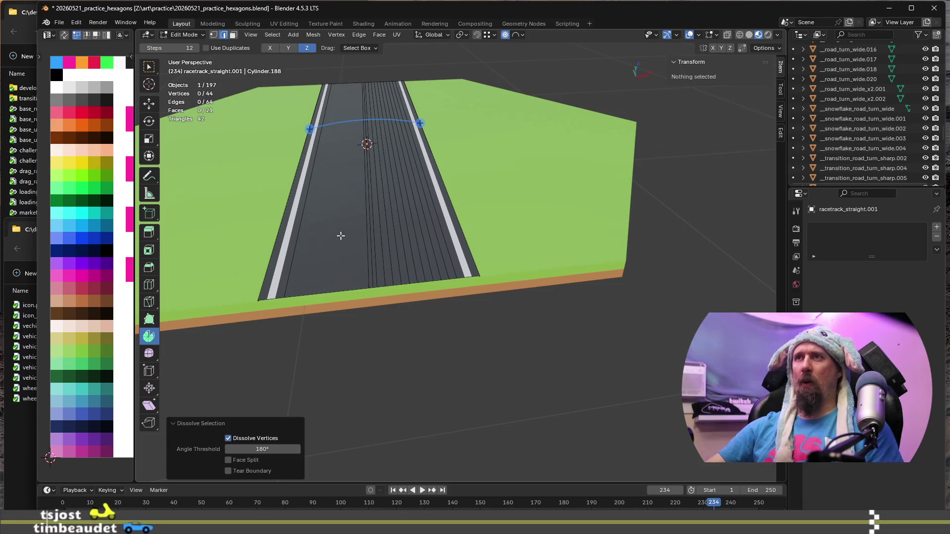
click(296, 240)
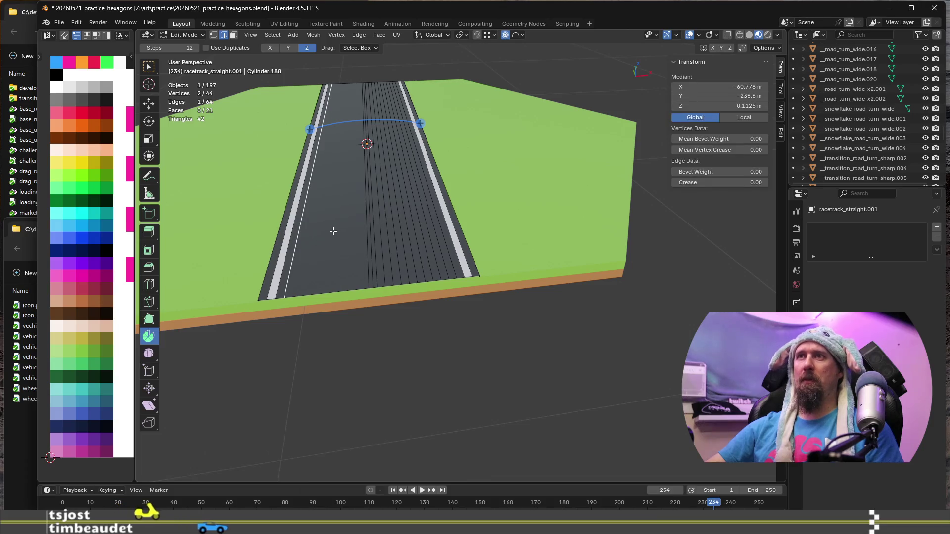
key(ctrl+x)
scroll(344, 228, up, 2)
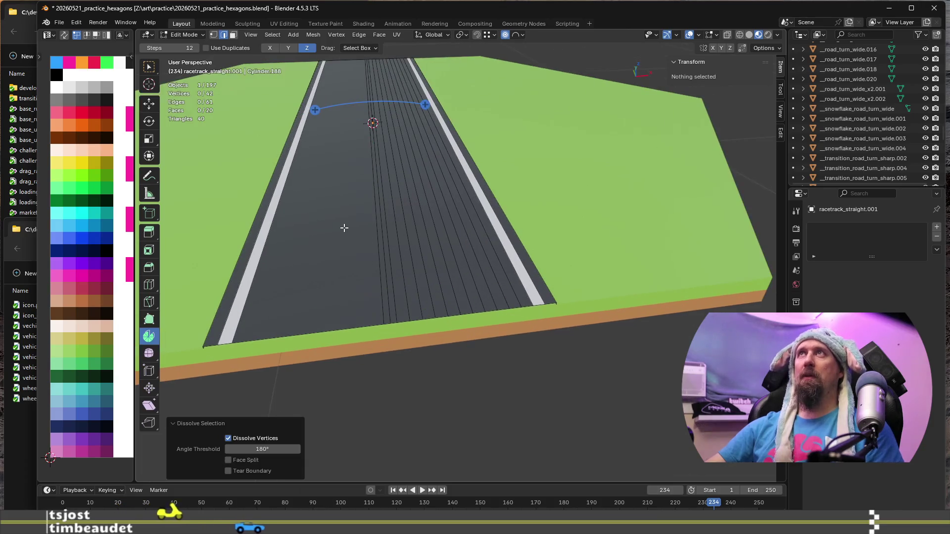
click(382, 246)
key(ctrl+x)
Step: Dissolve the remaining lengthwise stripe edges on the right half of the road
click(403, 244)
shift+click(423, 242)
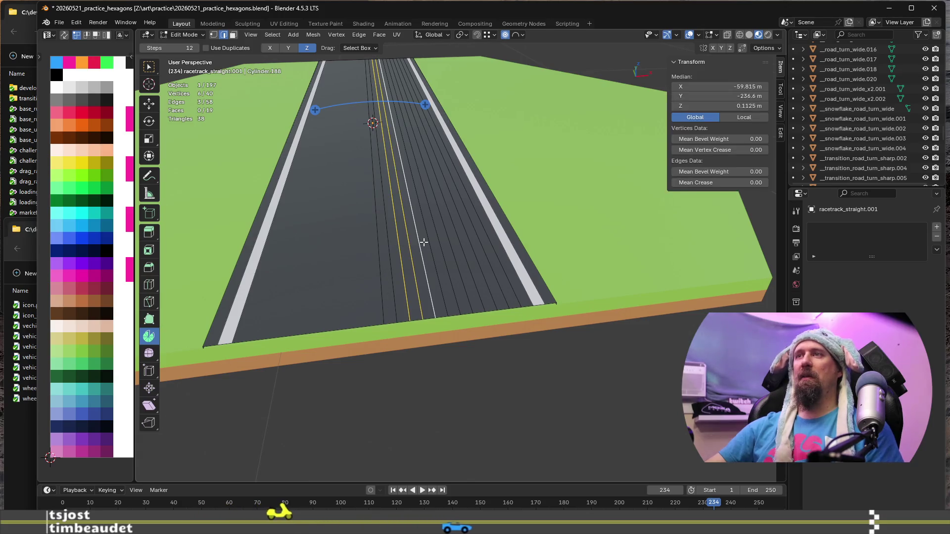
shift+click(443, 245)
shift+click(462, 247)
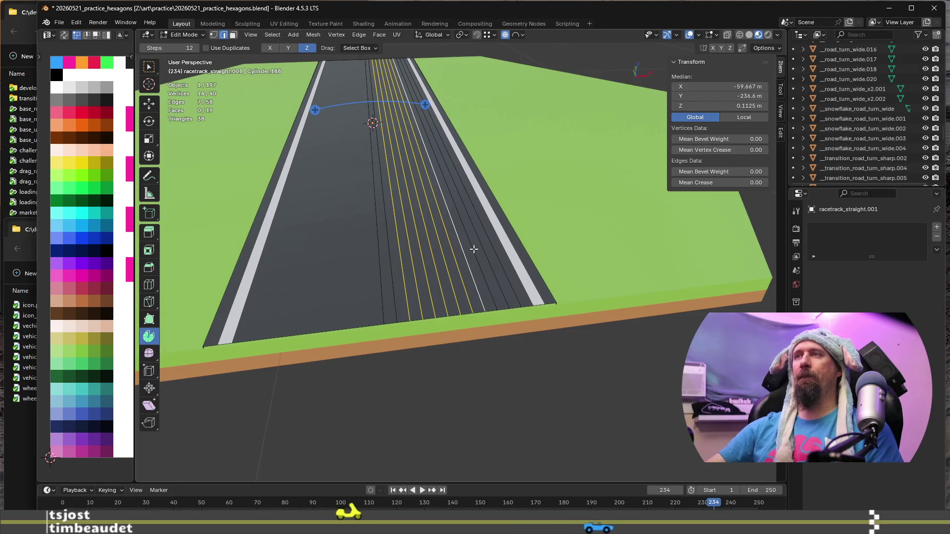
shift+click(474, 249)
shift+click(484, 249)
shift+click(494, 249)
key(ctrl+x)
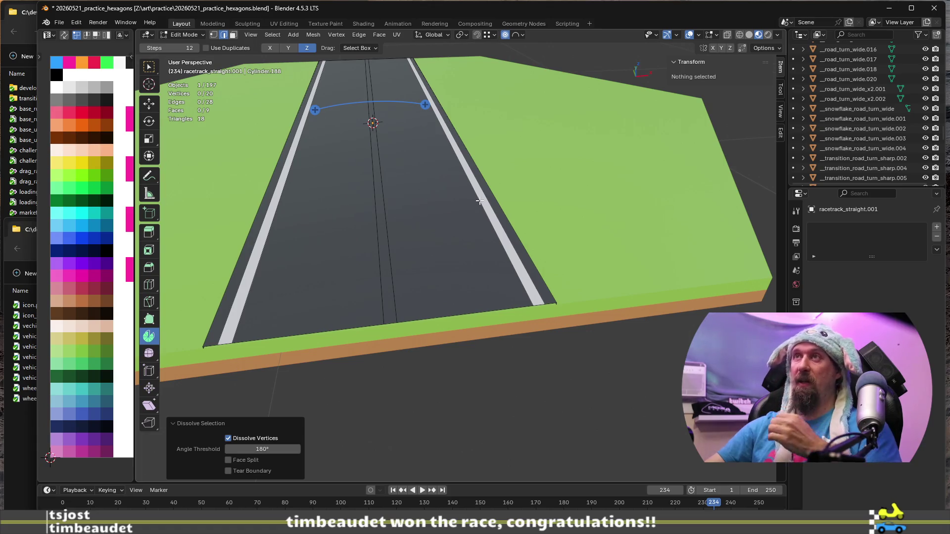
scroll(479, 210, down, 3)
Step: Try dissolving the centre road edges, then undo so the centre division stays
mouse_move(479, 210)
middle_down()
mouse_move(401, 188)
mouse_move(399, 153)
mouse_move(440, 243)
middle_up()
scroll(399, 154, up, 3)
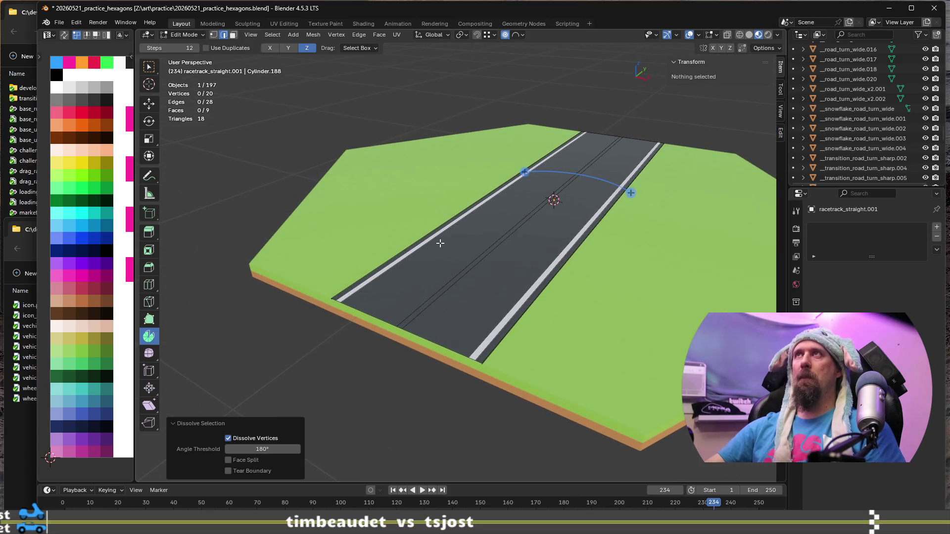
click(461, 271)
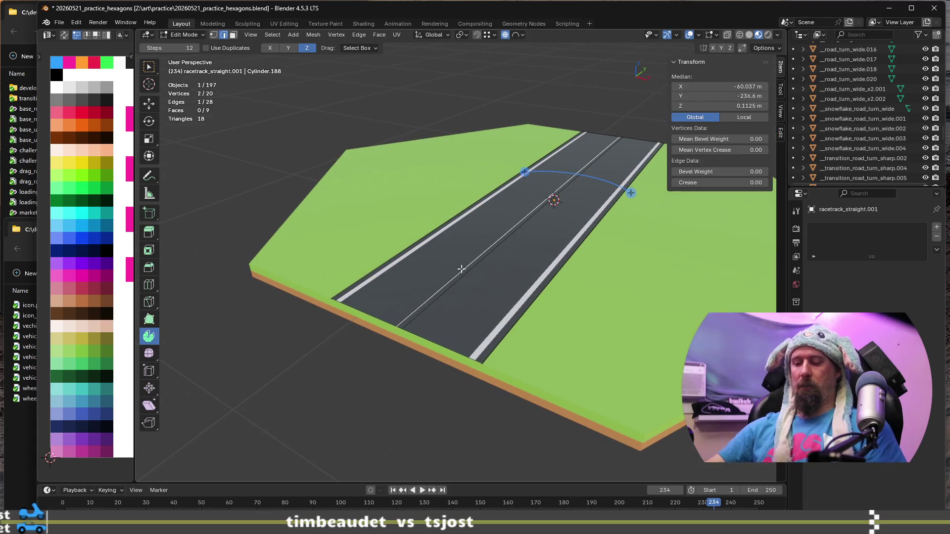
key(ctrl+x)
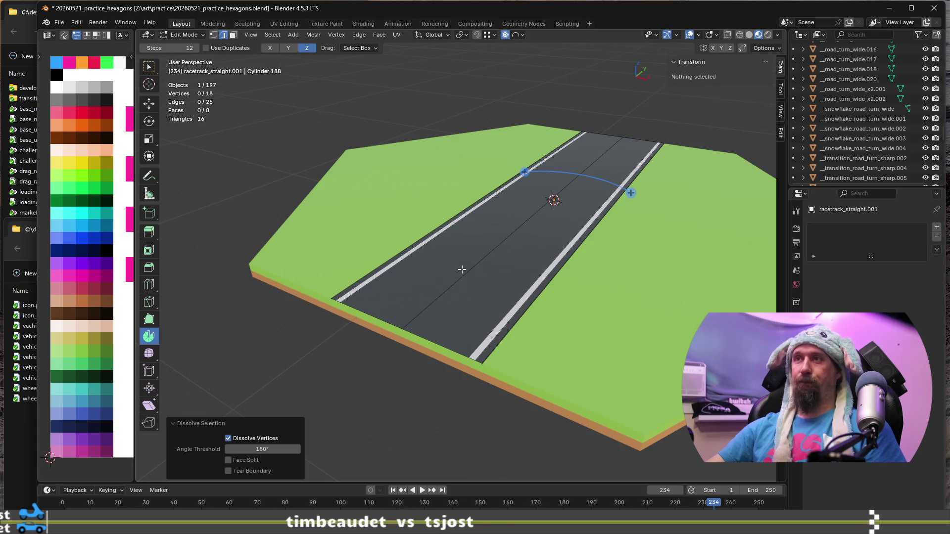
click(466, 280)
key(ctrl+x)
middle_drag(456, 259, 490, 261)
key(ctrl+z)
key(ctrl+z)
key(ctrl+z)
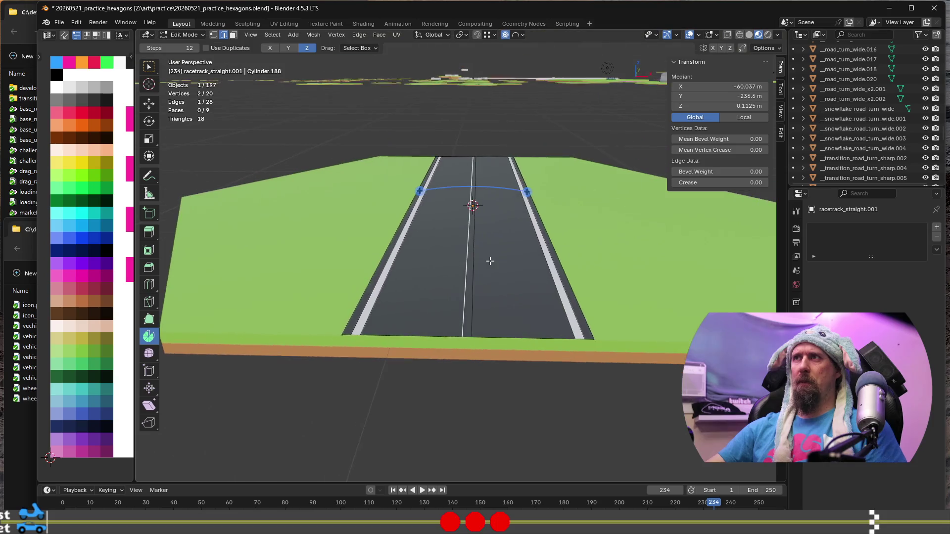
scroll(492, 257, down, 2)
scroll(503, 255, up, 1)
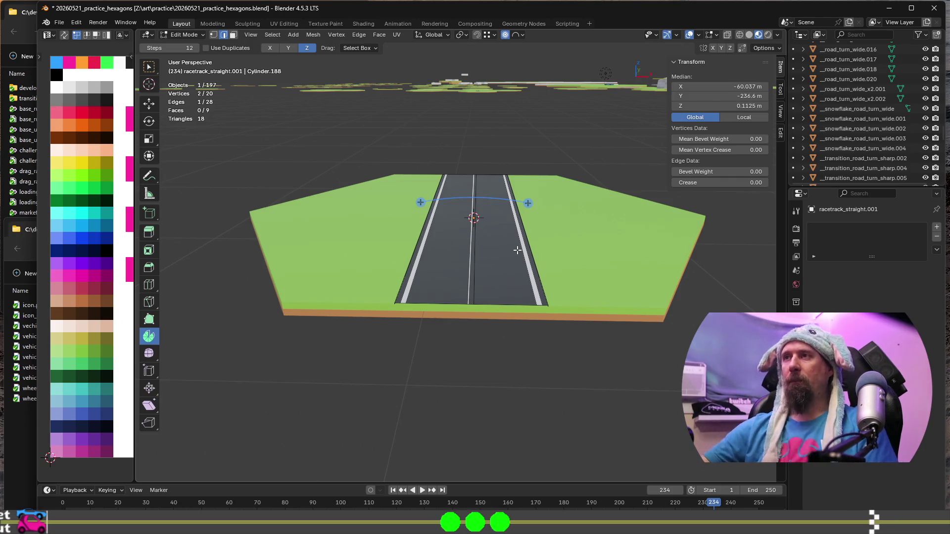
scroll(513, 240, up, 2)
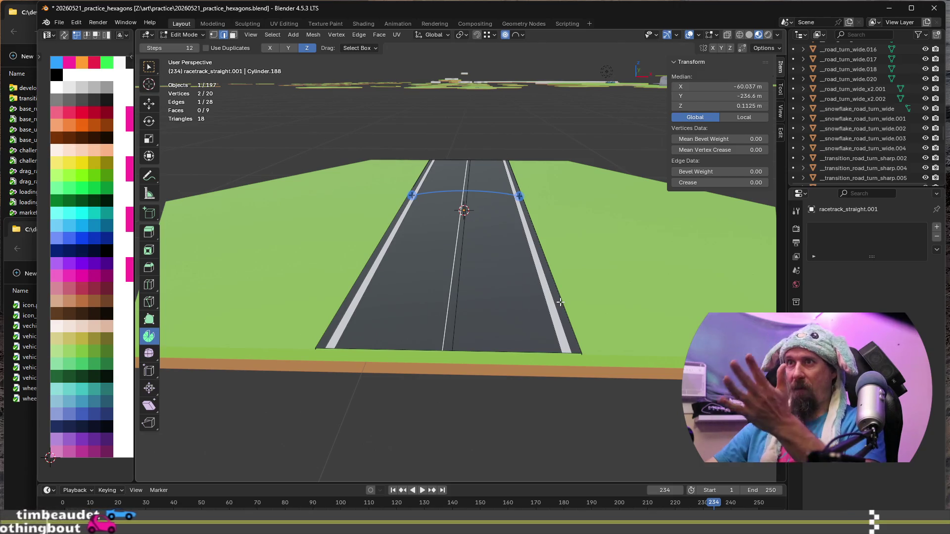
Step: Select the linked tile mesh, scale it 1.5× along X, and return to Object Mode
key(ctrl+z)
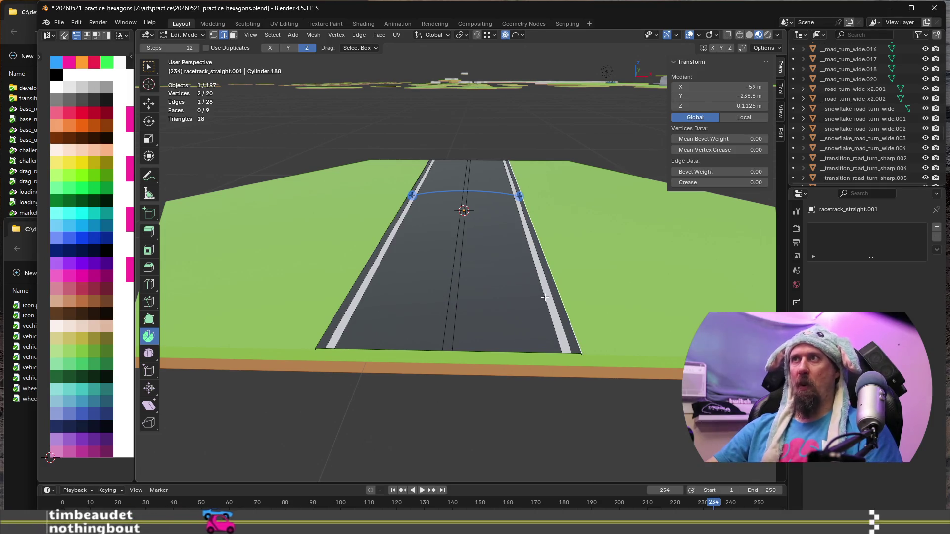
key(ctrl+l)
scroll(543, 293, down, 2)
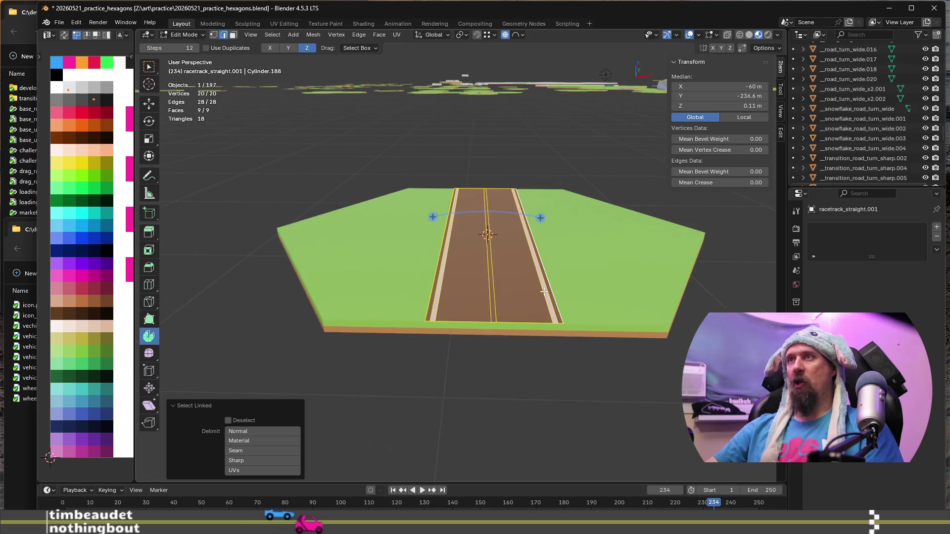
middle_drag(539, 305, 533, 292)
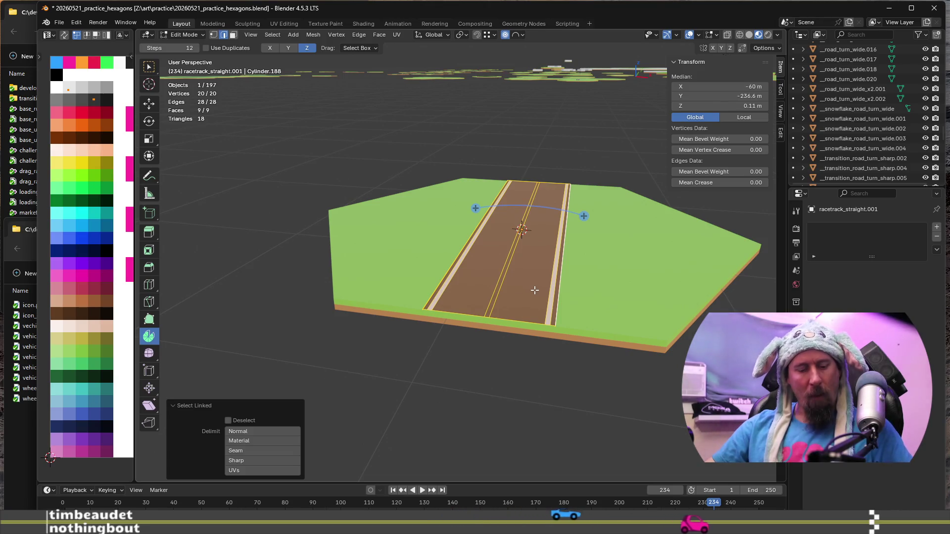
middle_drag(534, 289, 531, 303)
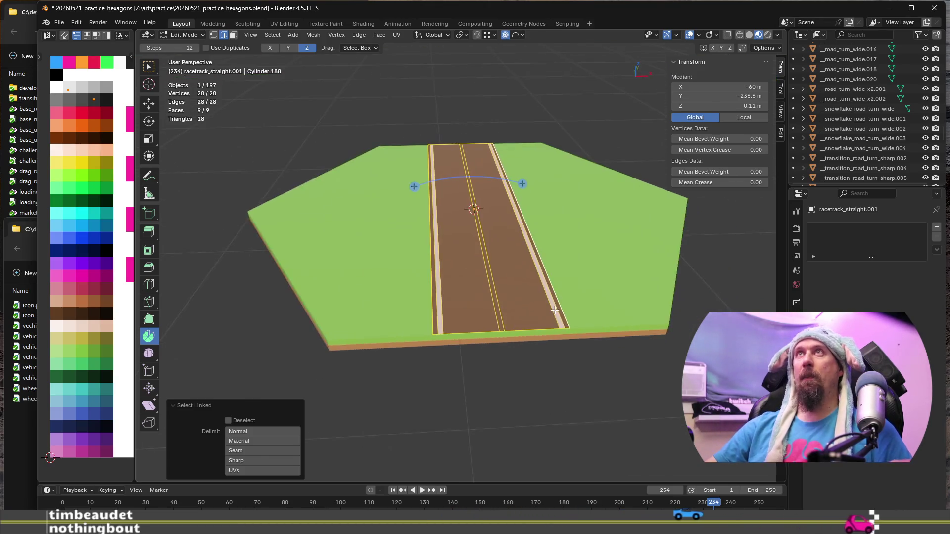
key(s)
key(x)
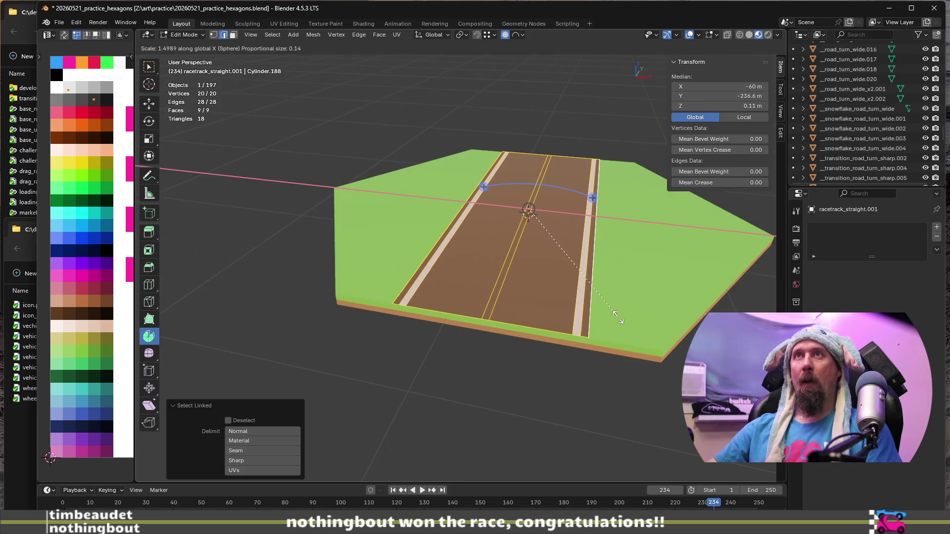
text(1)
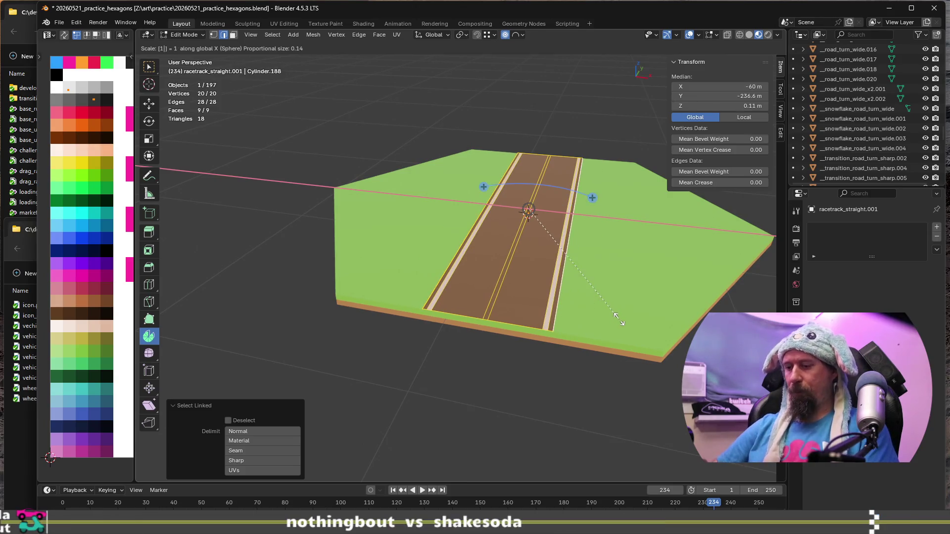
text(.5)
key(Return)
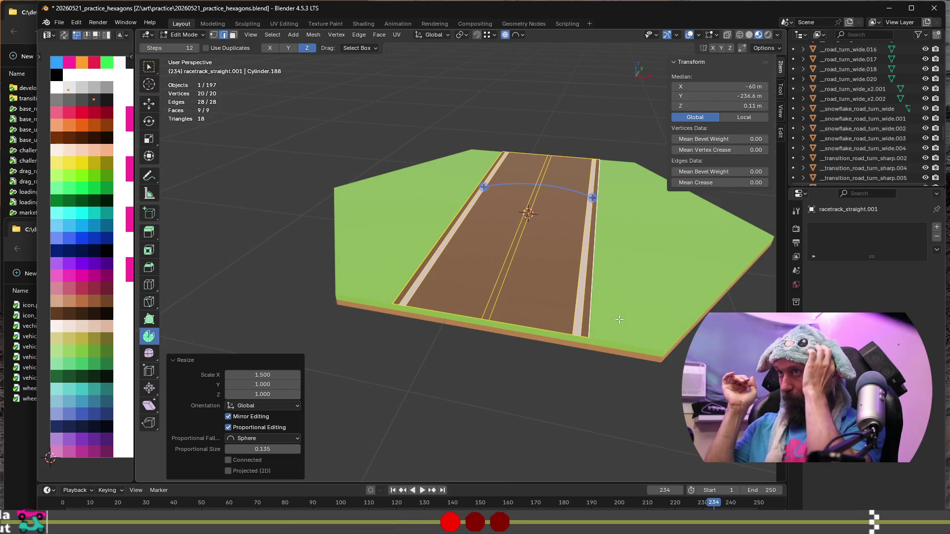
key(Tab)
mouse_move(546, 328)
middle_down()
mouse_move(505, 322)
mouse_move(638, 346)
mouse_move(593, 341)
middle_up()
scroll(592, 341, up, 2)
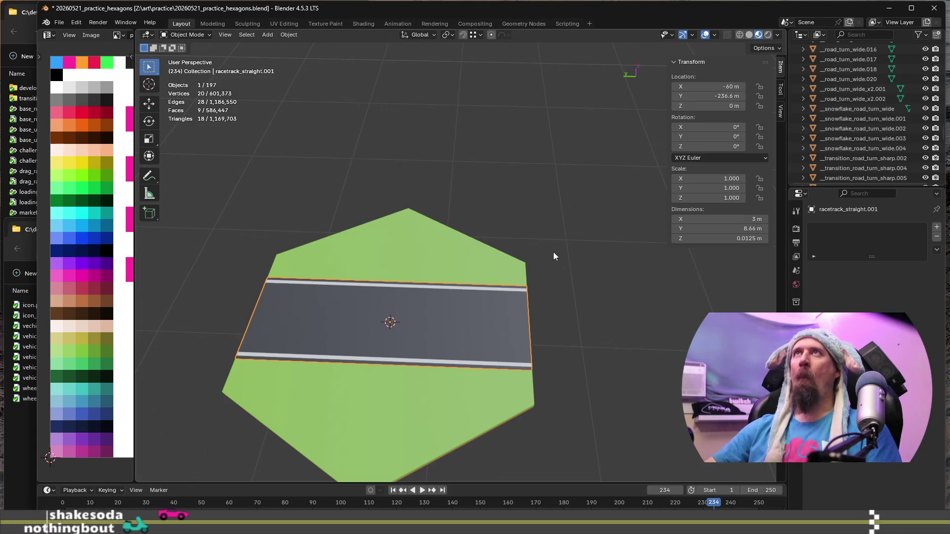
scroll(519, 297, up, 2)
scroll(580, 276, up, 2)
middle_drag(578, 275, 559, 282)
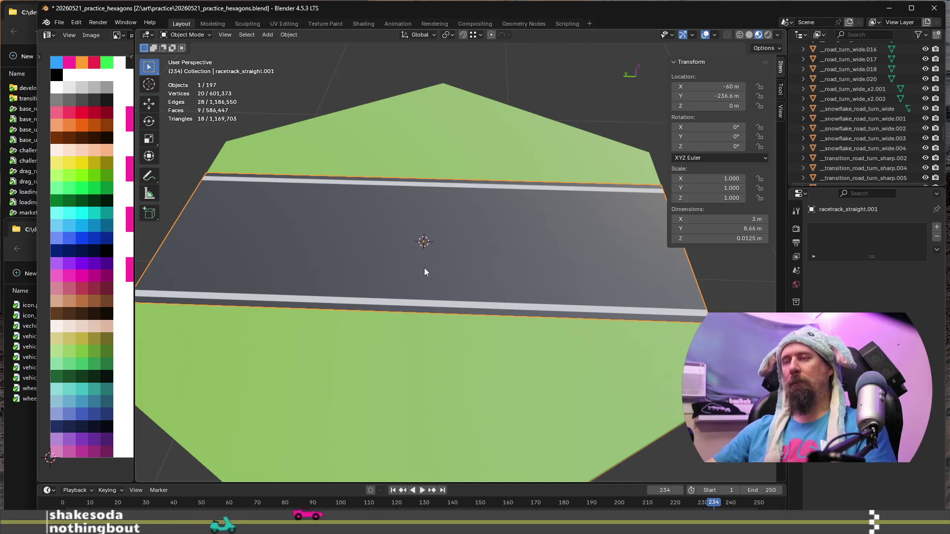
key(Tab)
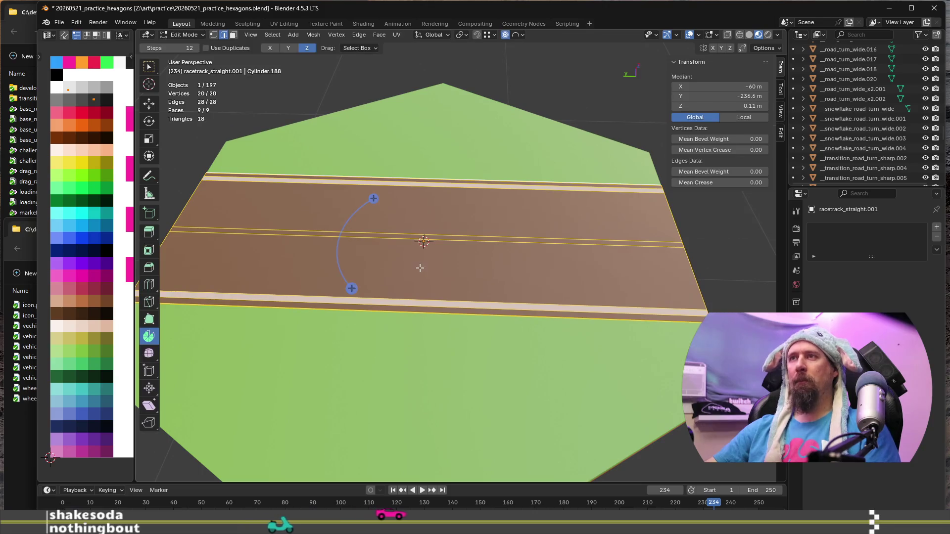
key(ctrl+r)
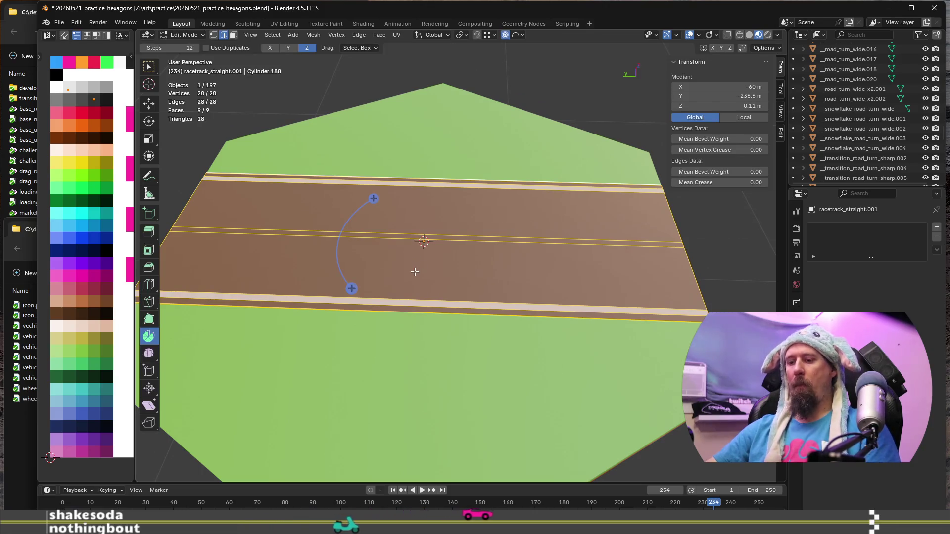
scroll(395, 294, up, 1)
click(395, 294)
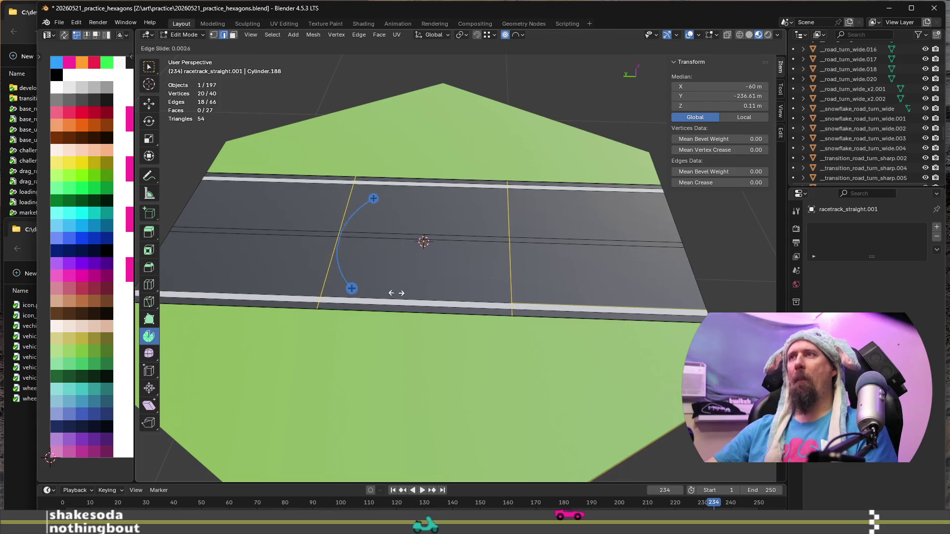
right_click(450, 259)
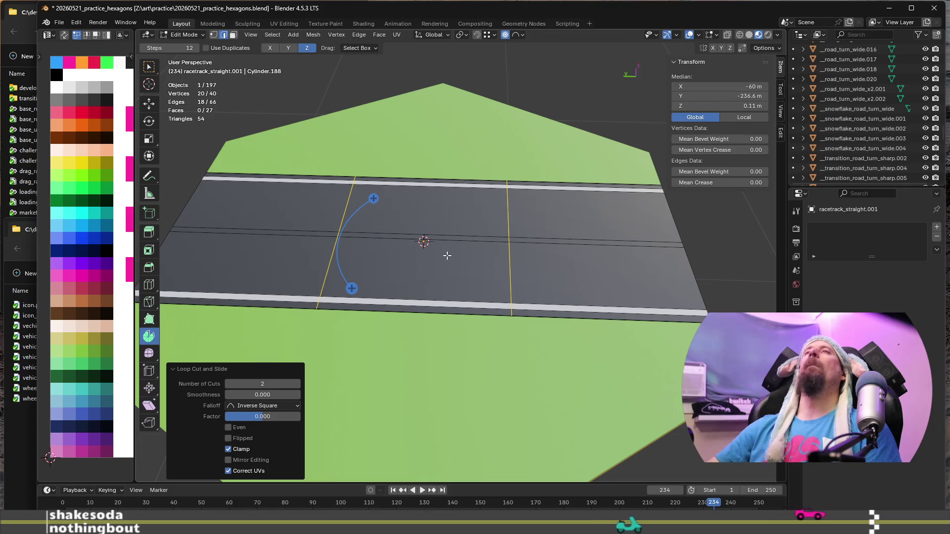
scroll(420, 264, up, 2)
shift+middle_drag(421, 264, 535, 277)
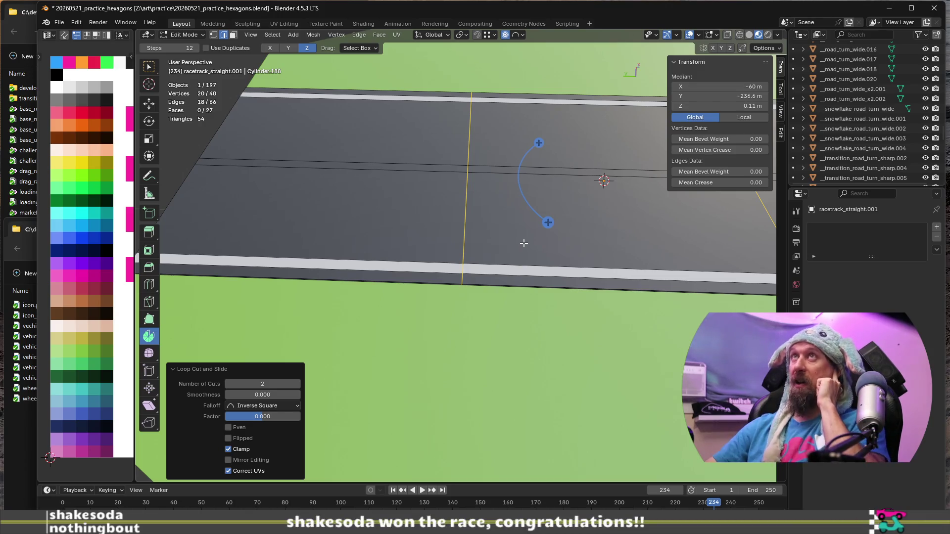
scroll(508, 248, up, 1)
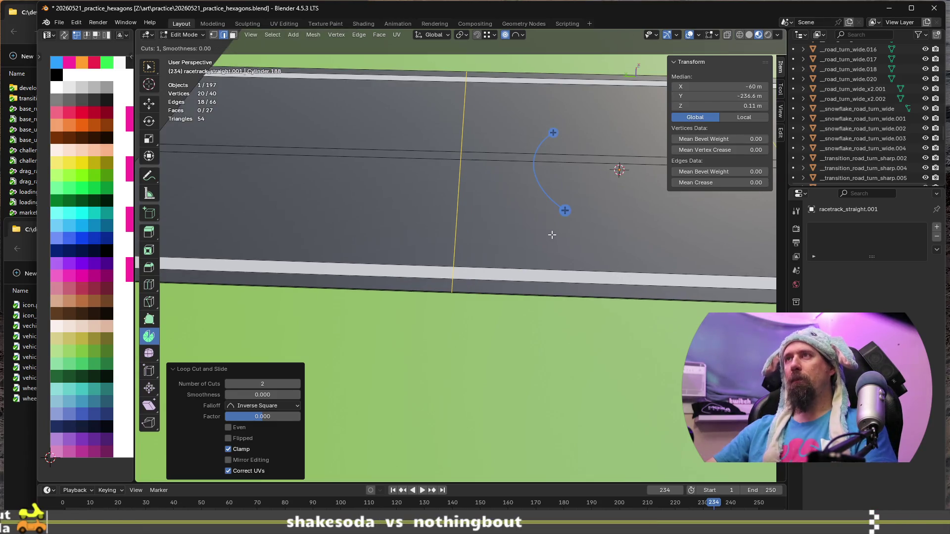
Step: Place two trial loop cuts across the road, undo them, and begin bevelling the cross edges
drag(602, 149, 456, 164)
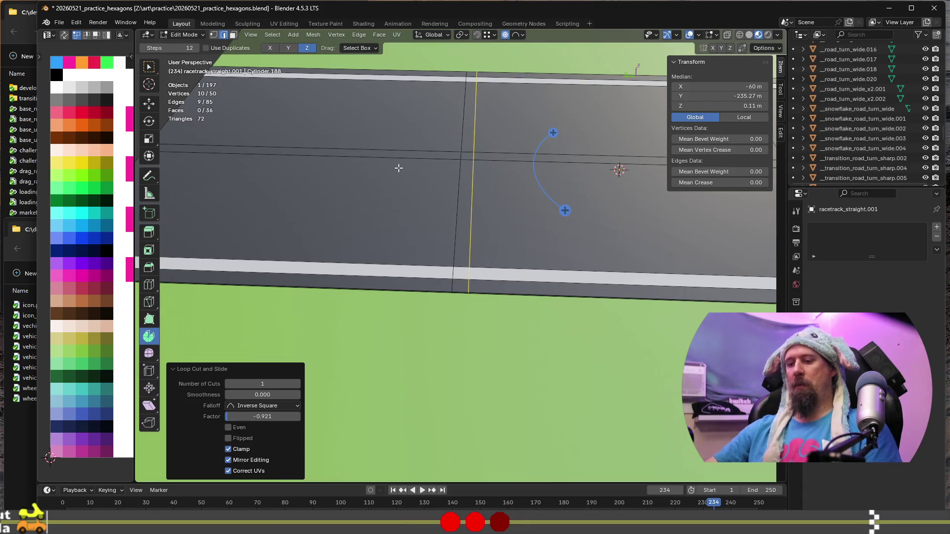
key(ctrl+r)
drag(471, 167, 511, 172)
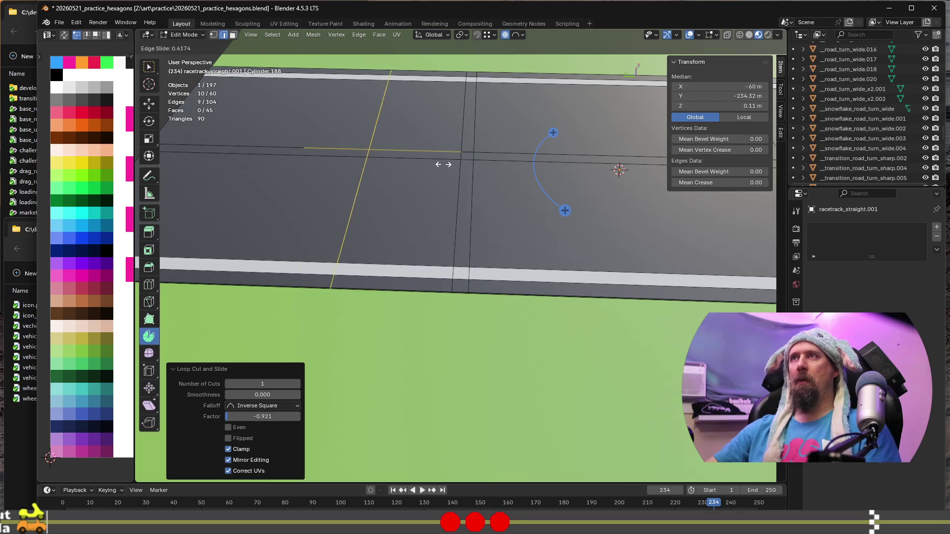
click(523, 174)
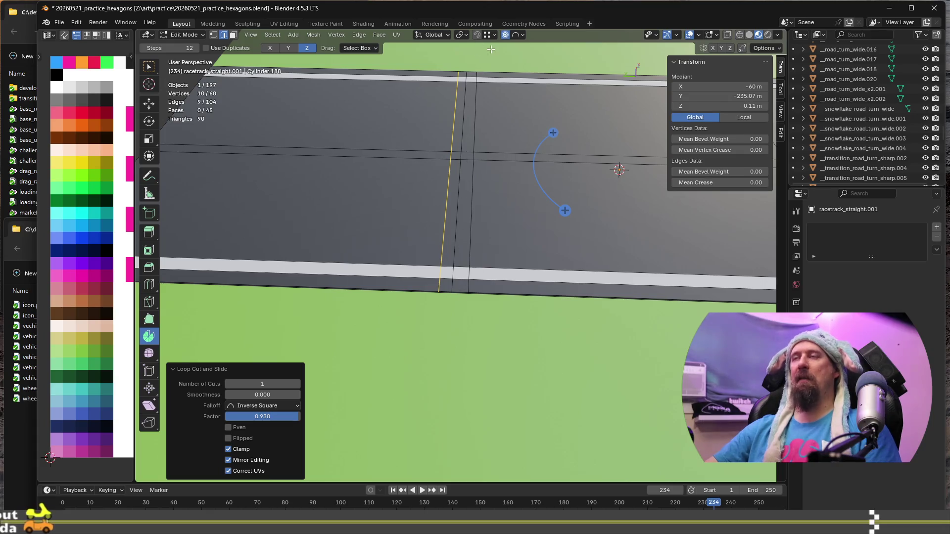
middle_drag(491, 49, 474, 269)
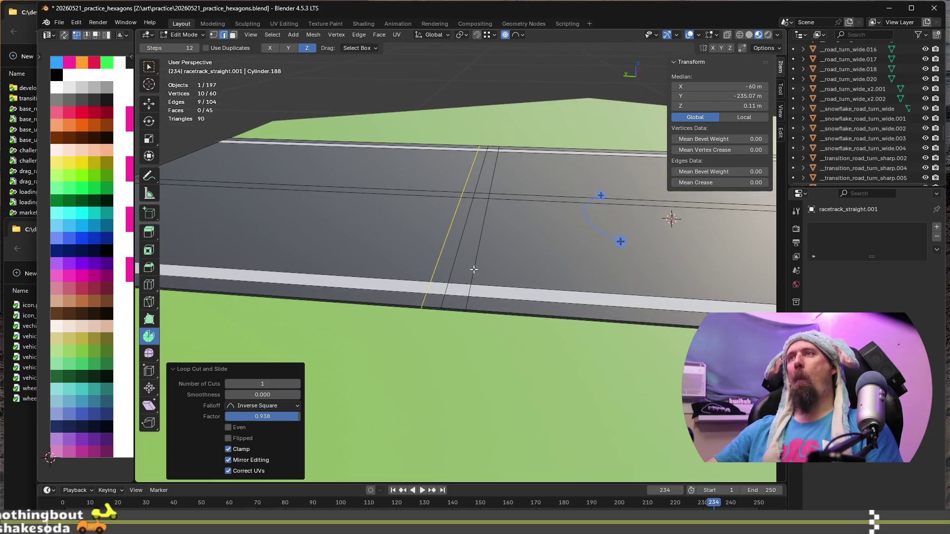
mouse_move(474, 269)
middle_down()
mouse_move(468, 239)
mouse_move(485, 272)
mouse_move(304, 267)
middle_up()
key(ctrl+z)
key(ctrl+z)
scroll(481, 274, down, 2)
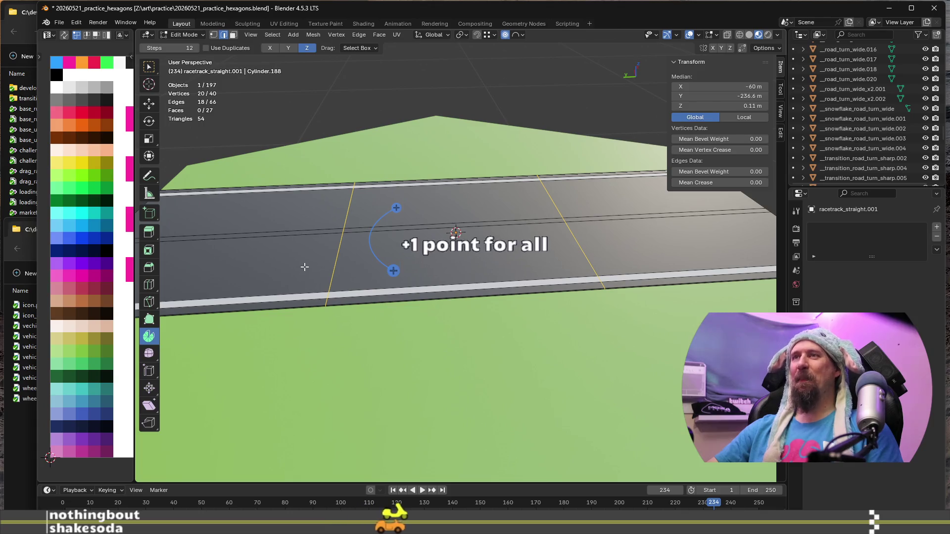
key(ctrl+b)
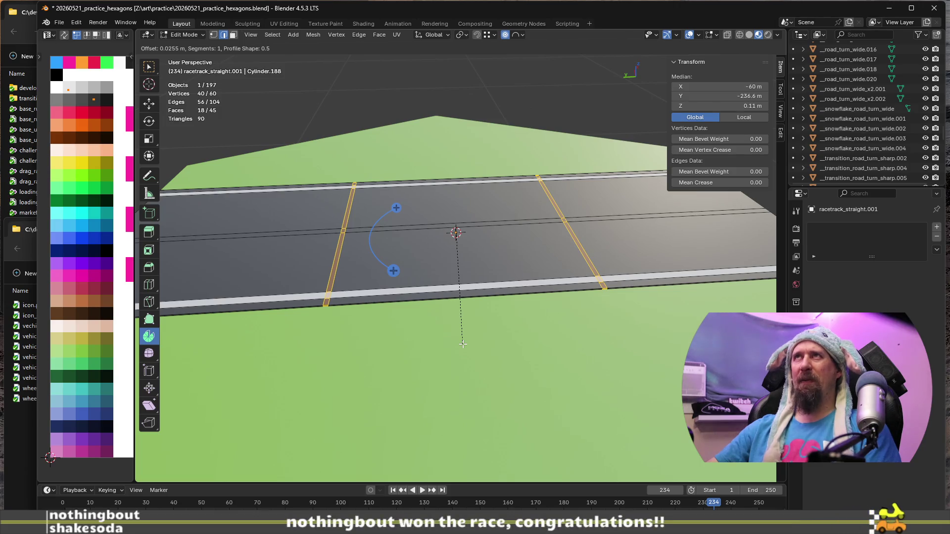
Step: Confirm a trial bevel on the cross edges, inspect it, and undo it
click(463, 343)
mouse_move(394, 356)
middle_down()
mouse_move(453, 247)
mouse_move(445, 212)
mouse_move(447, 229)
mouse_move(528, 242)
middle_up()
scroll(453, 247, up, 3)
scroll(451, 259, down, 3)
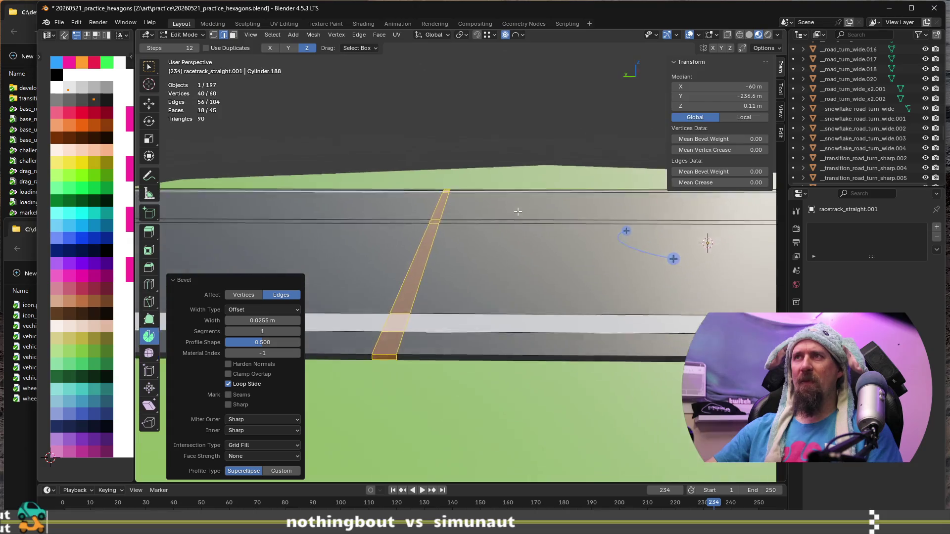
scroll(527, 242, down, 2)
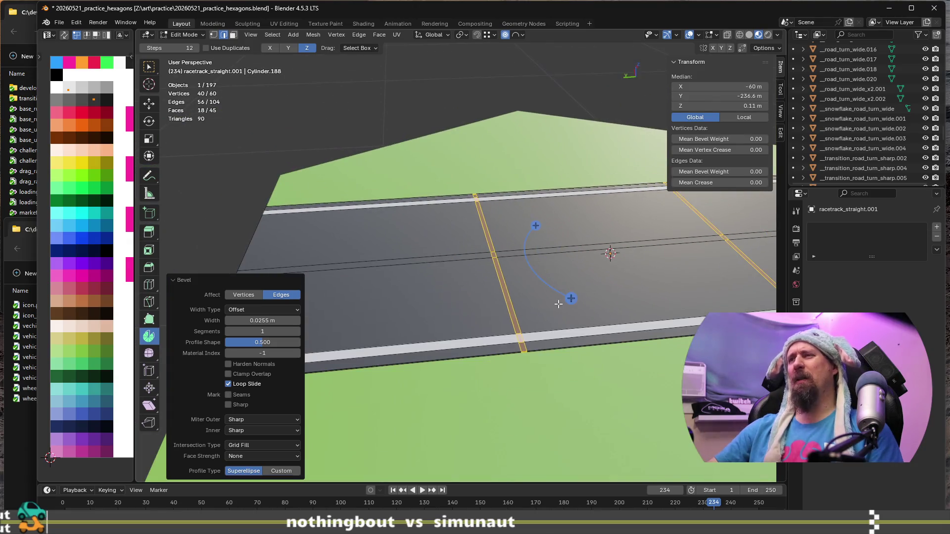
key(ctrl+z)
middle_drag(528, 242, 472, 265)
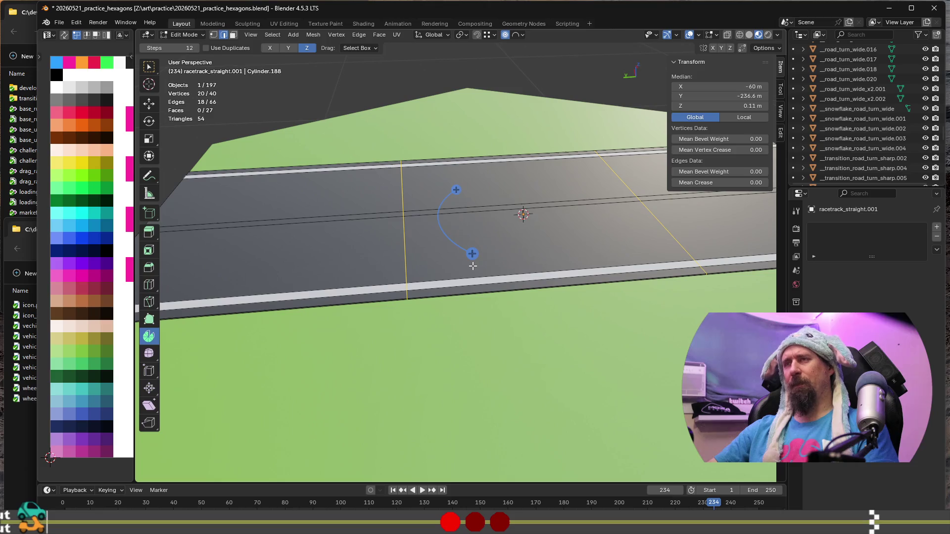
key(ctrl+r)
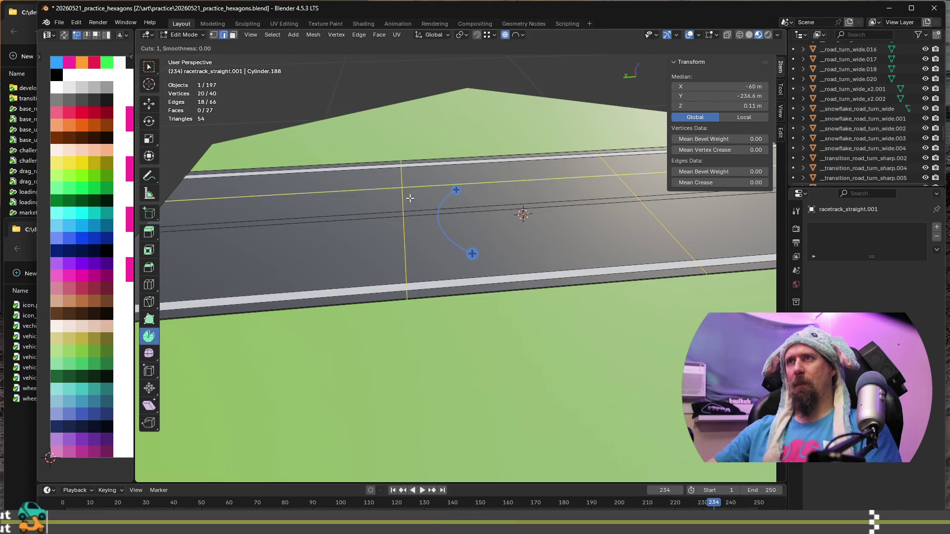
key(Escape)
Step: Cancel a second bevel attempt, switch off proportional editing, and restart the bevel
key(ctrl+b)
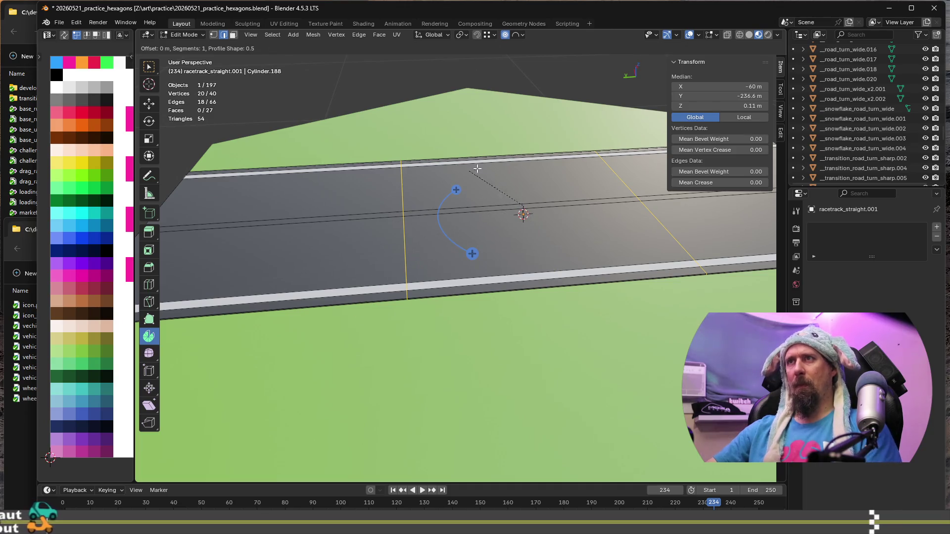
scroll(480, 431, up, 1)
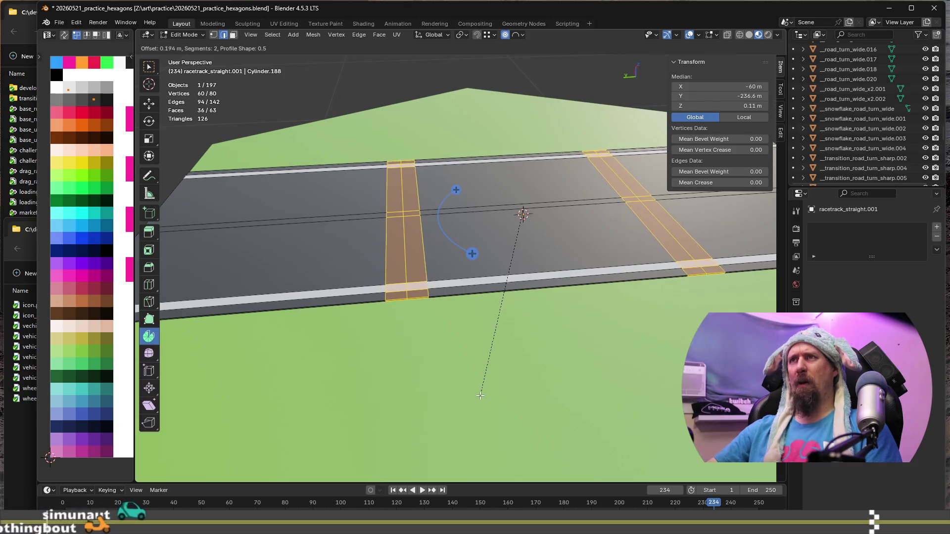
scroll(482, 386, down, 1)
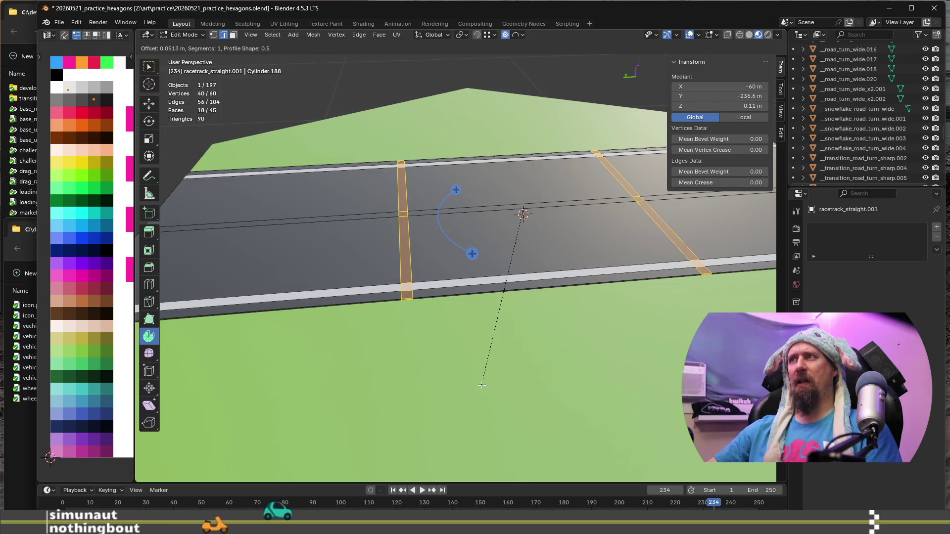
scroll(482, 385, up, 1)
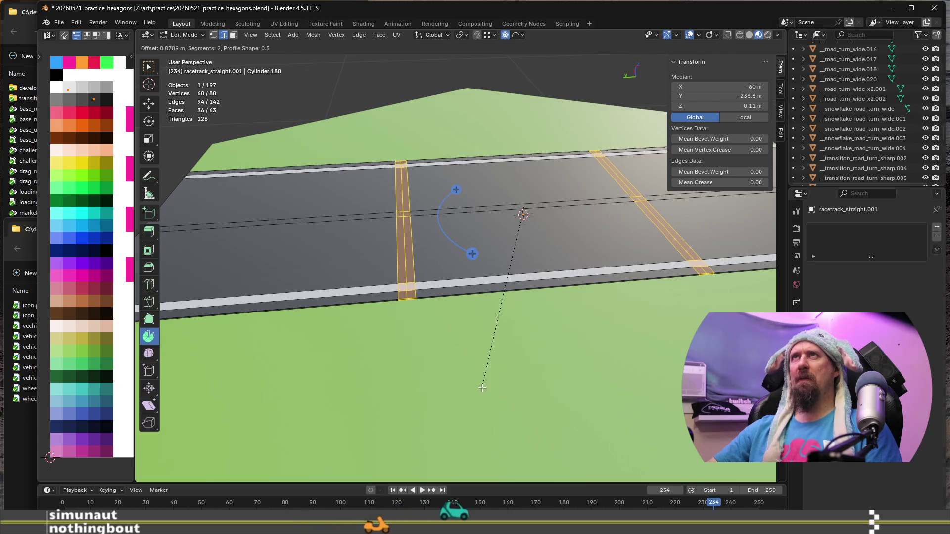
scroll(482, 384, down, 1)
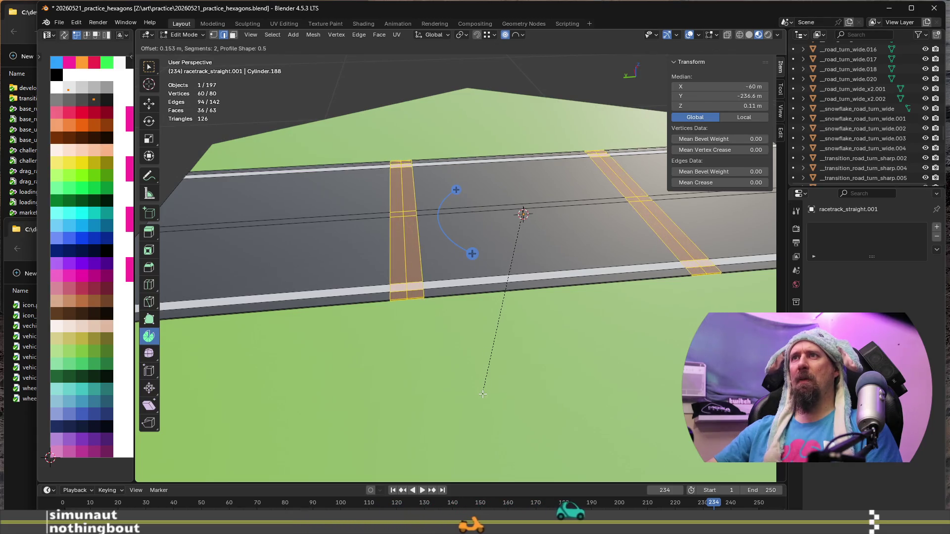
scroll(482, 402, up, 3)
scroll(483, 402, down, 3)
scroll(483, 401, down, 1)
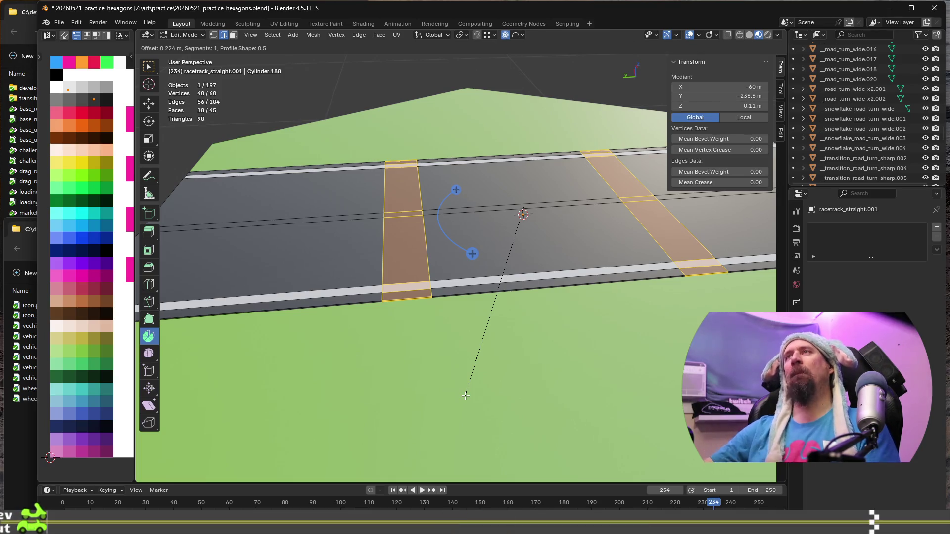
key(Escape)
click(504, 35)
mouse_move(490, 222)
middle_down()
mouse_move(483, 311)
mouse_move(475, 295)
middle_up()
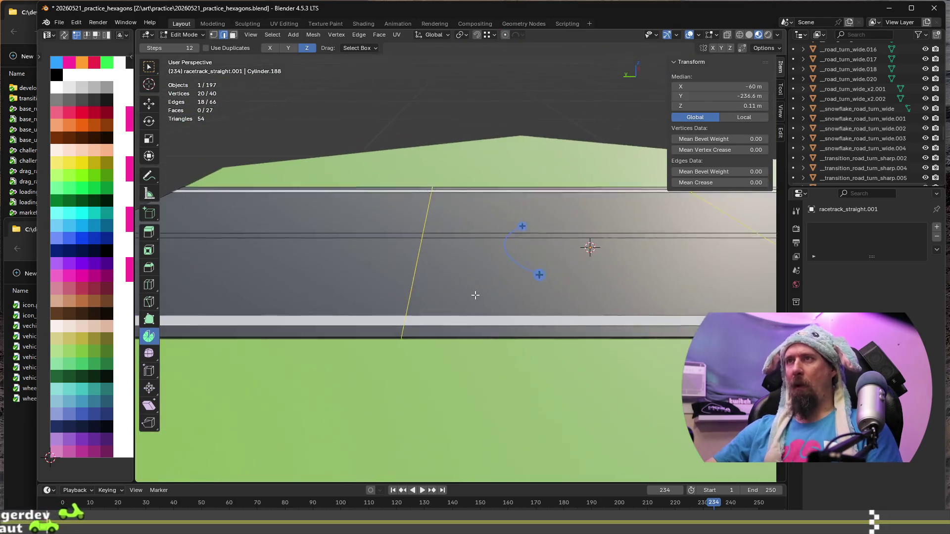
key(ctrl+b)
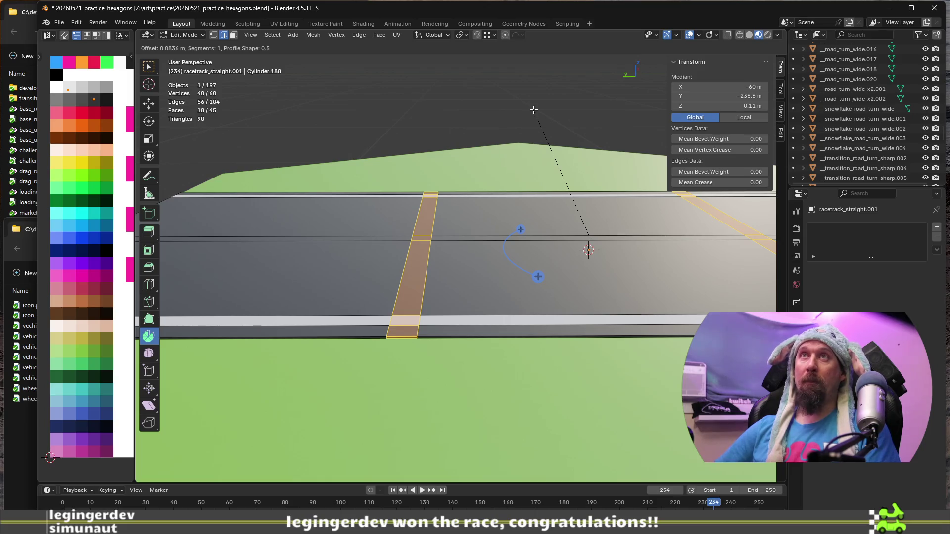
Step: Set the bevel offset to 0.025 m and confirm the thin cross strips
key(0)
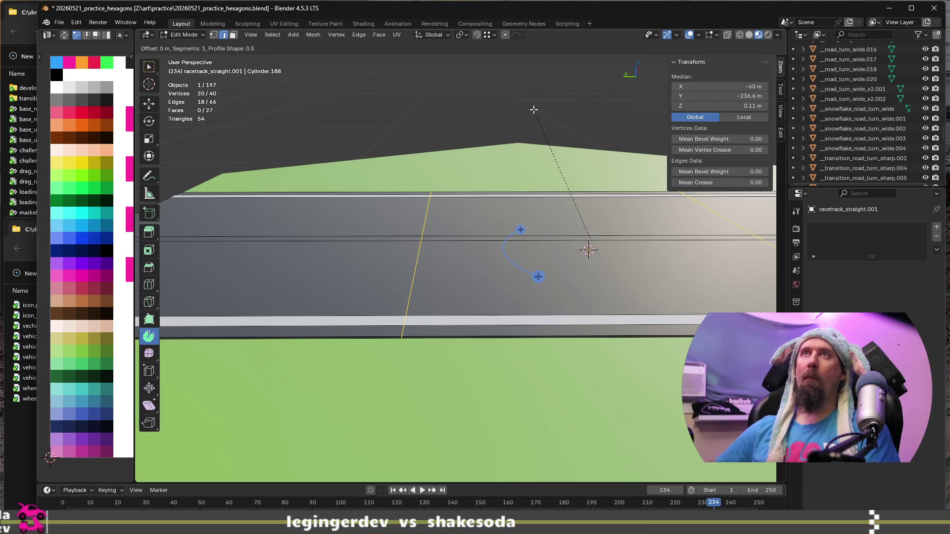
text(.1)
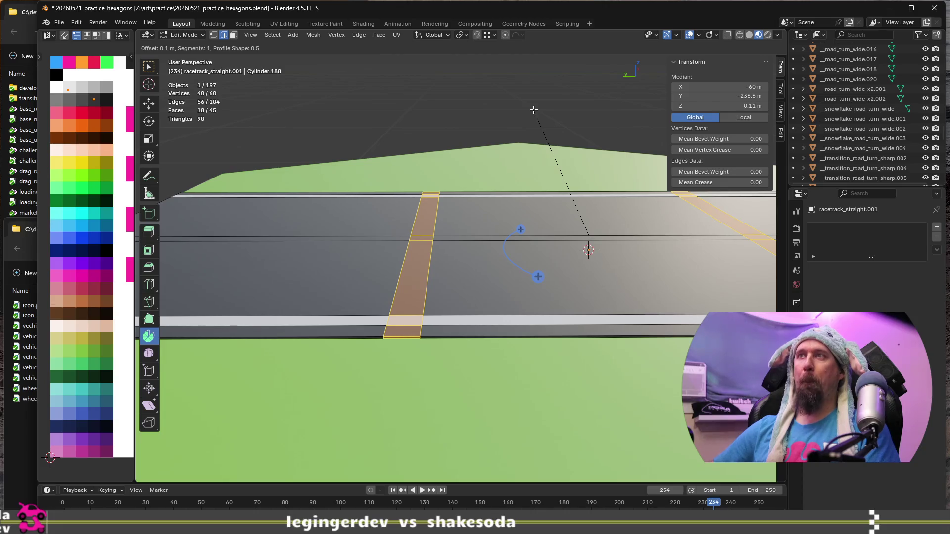
key(BackSpace)
key(BackSpace)
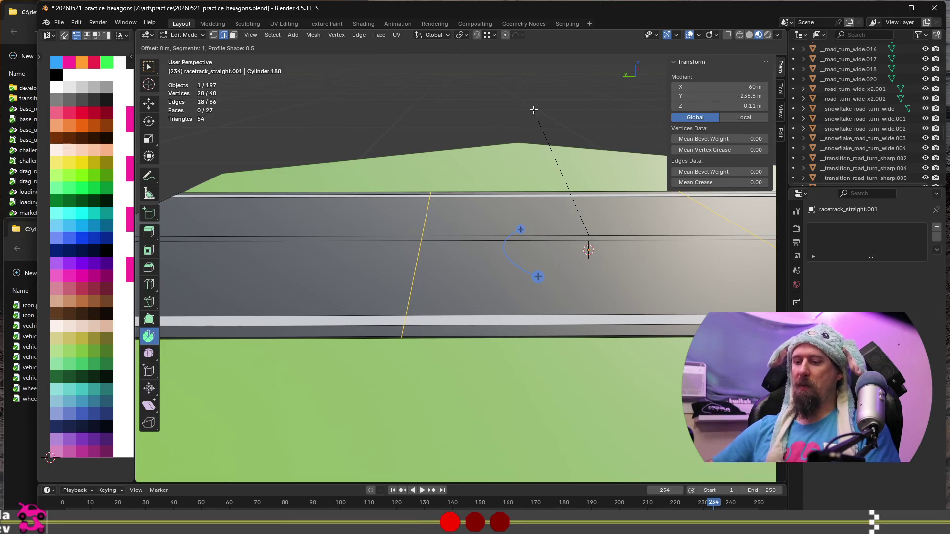
text(.05)
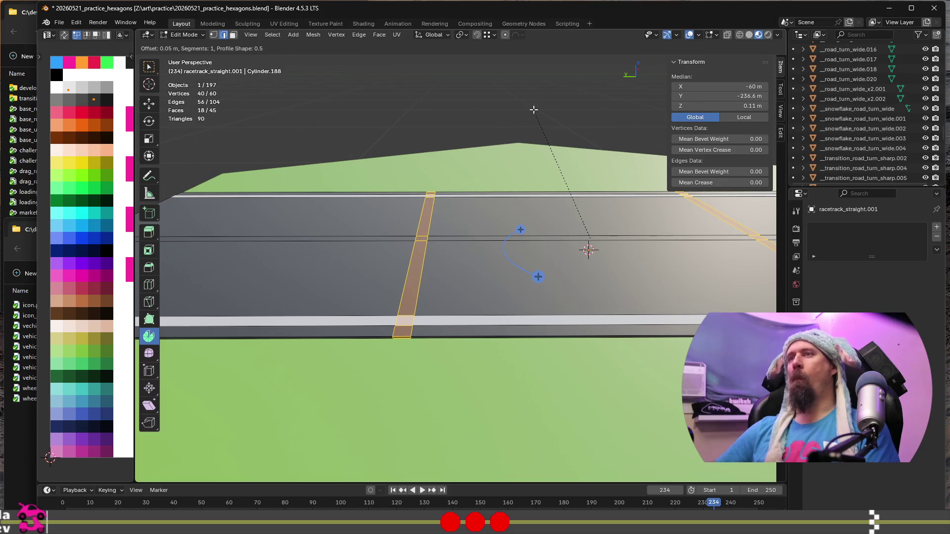
key(BackSpace)
text(2)
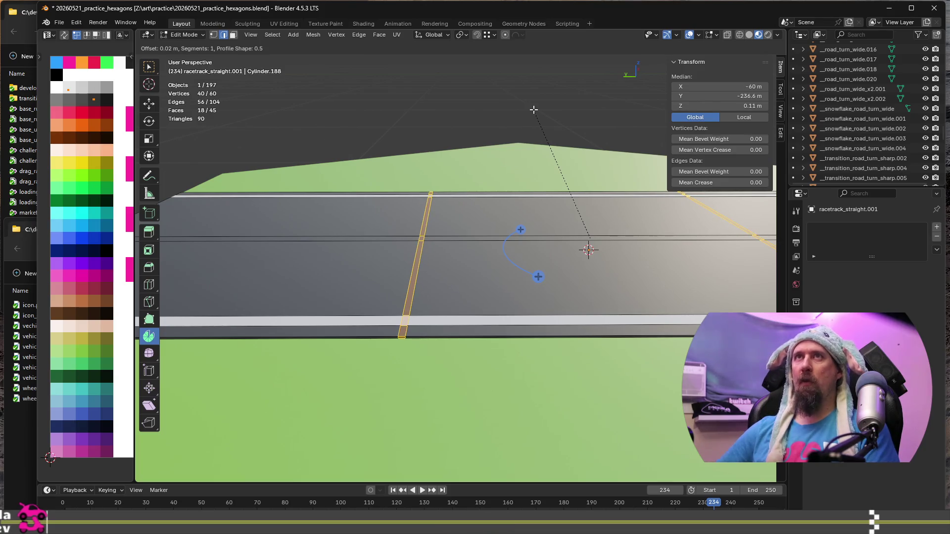
text(5)
key(Return)
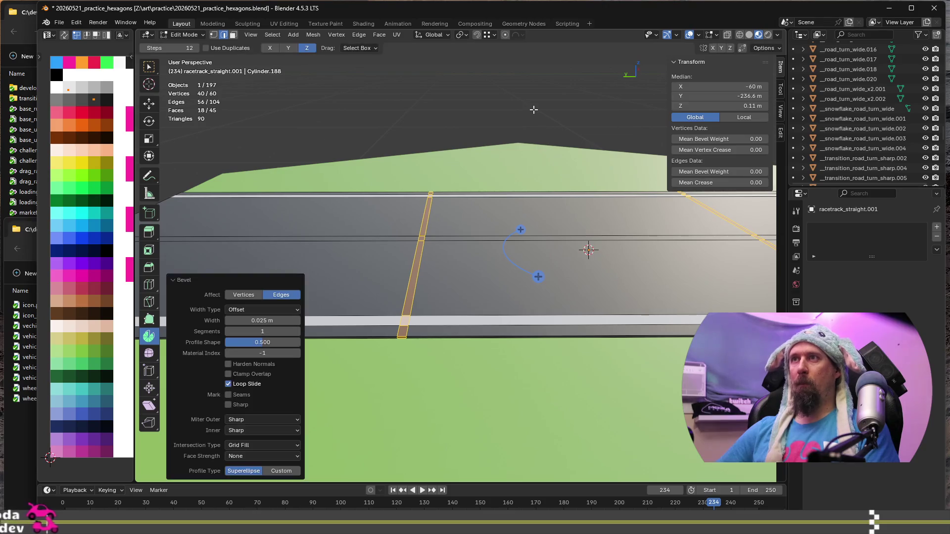
scroll(593, 249, down, 2)
middle_drag(593, 249, 477, 320)
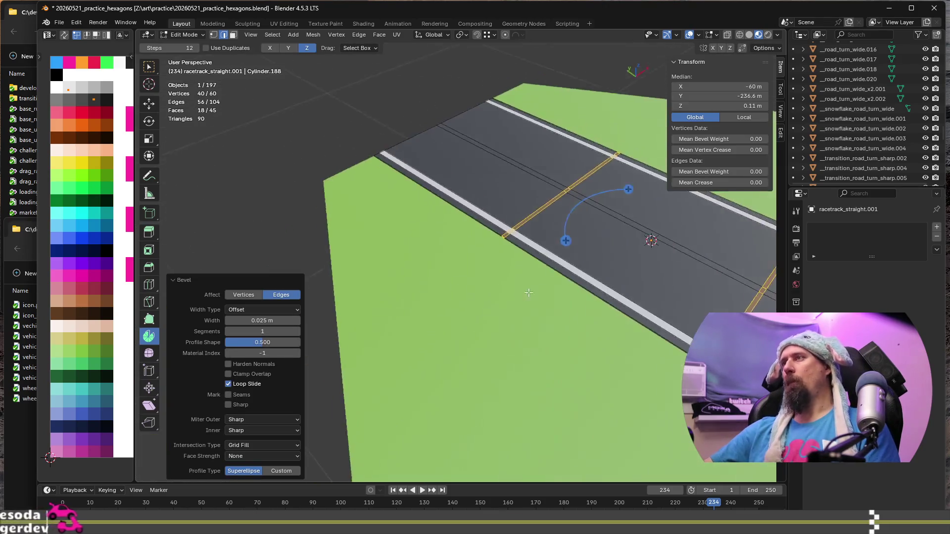
scroll(477, 319, up, 2)
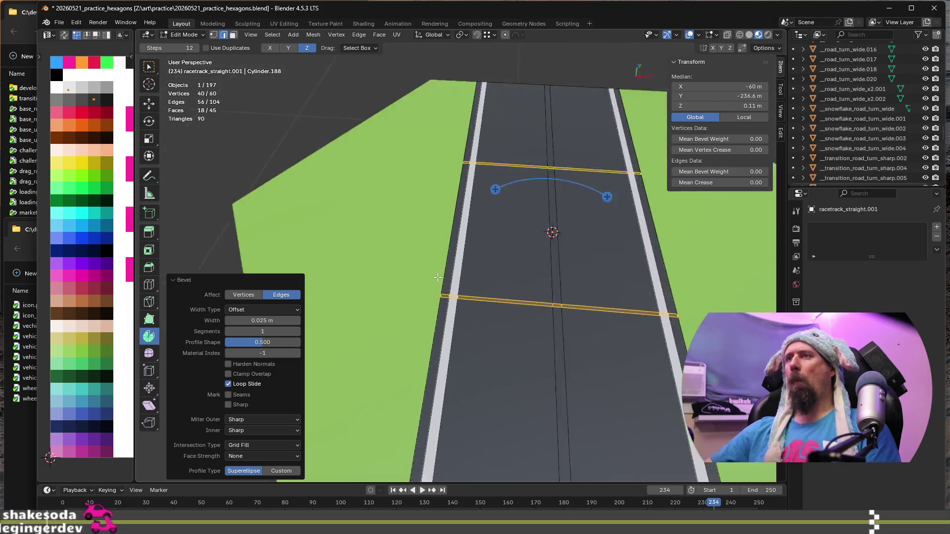
scroll(478, 319, up, 2)
scroll(445, 186, down, 3)
scroll(437, 138, up, 2)
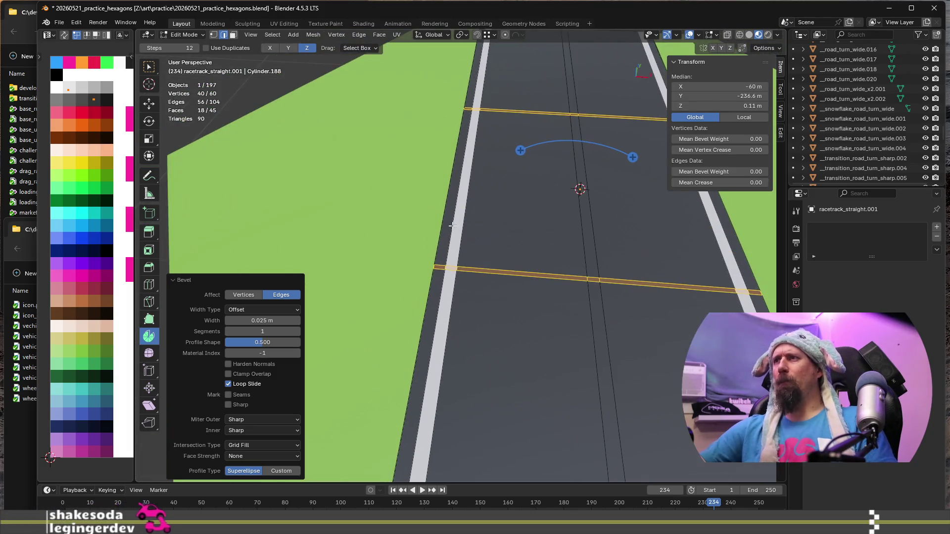
scroll(442, 149, down, 1)
scroll(449, 171, down, 1)
scroll(454, 183, down, 1)
mouse_move(455, 184)
middle_down()
mouse_move(518, 251)
mouse_move(600, 262)
middle_up()
click(558, 224)
scroll(561, 234, up, 1)
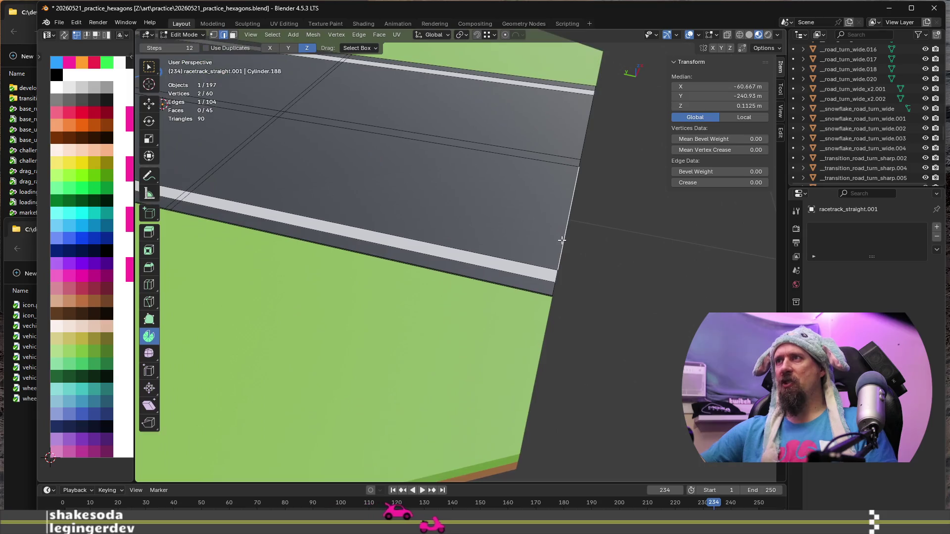
key(ctrl+r)
click(394, 221)
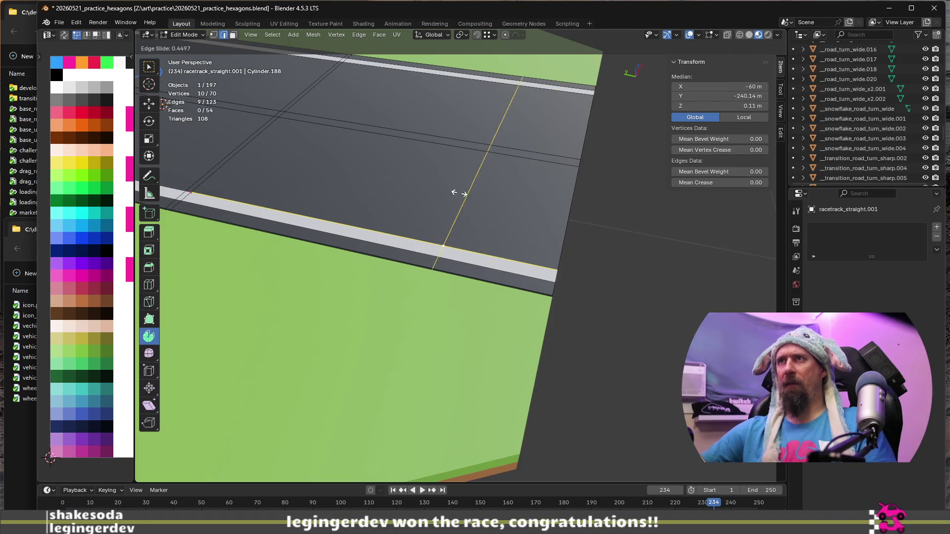
right_click(365, 154)
scroll(364, 153, down, 3)
mouse_move(365, 154)
middle_down()
mouse_move(435, 201)
mouse_move(462, 164)
middle_up()
scroll(244, 145, up, 3)
scroll(290, 159, up, 1)
key(g)
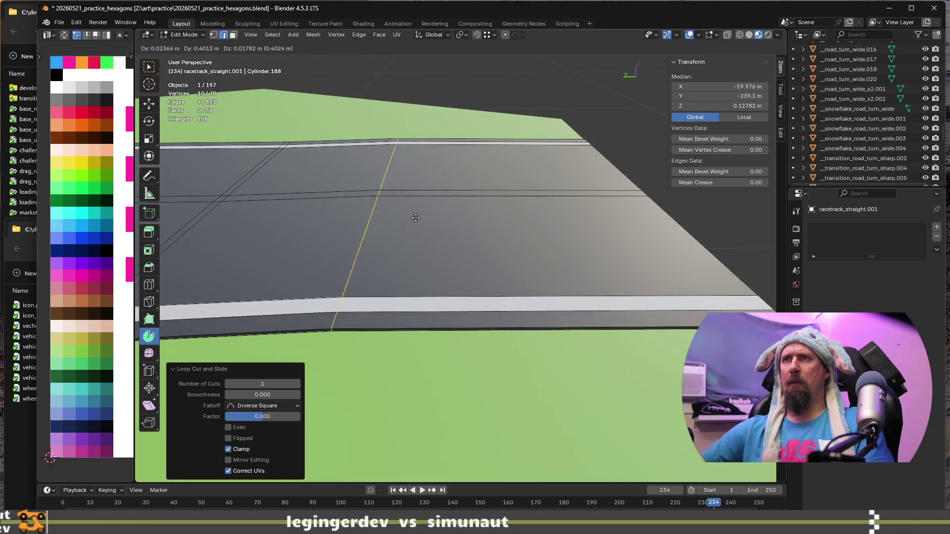
click(452, 202)
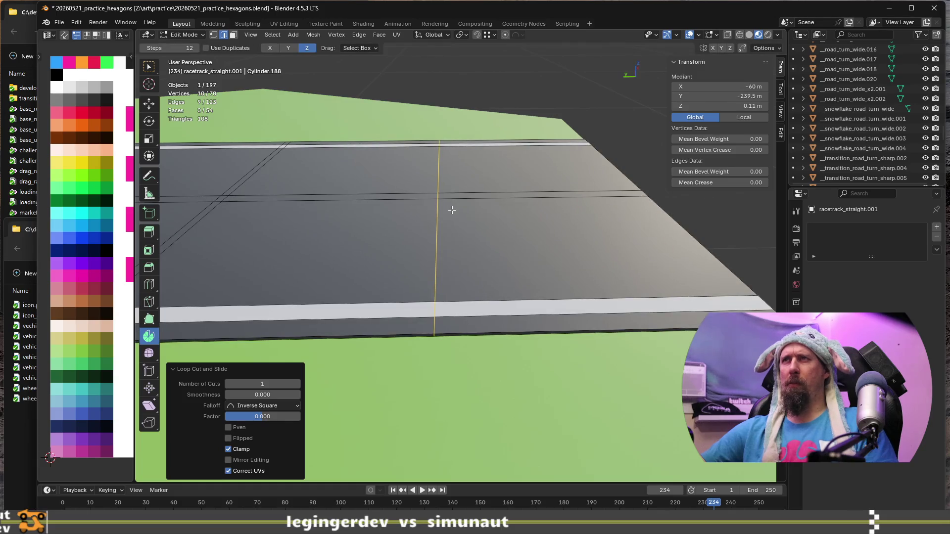
key(g)
key(g)
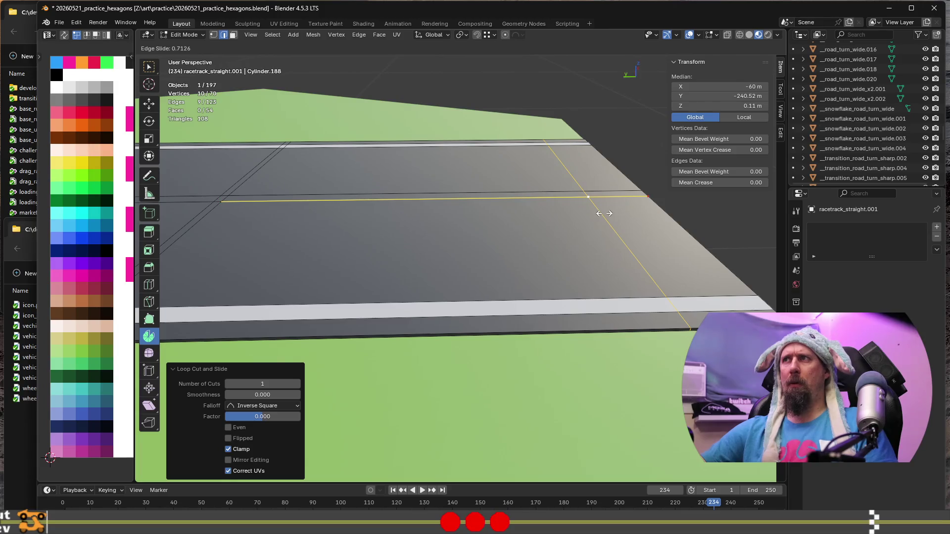
right_click(603, 213)
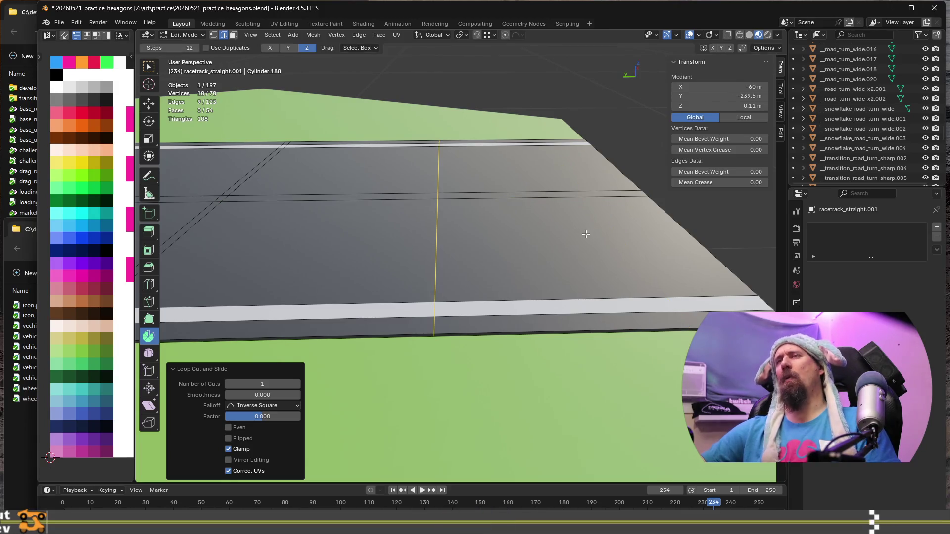
scroll(585, 245, down, 2)
mouse_move(584, 245)
middle_down()
mouse_move(478, 278)
mouse_move(520, 252)
middle_up()
scroll(520, 266, down, 3)
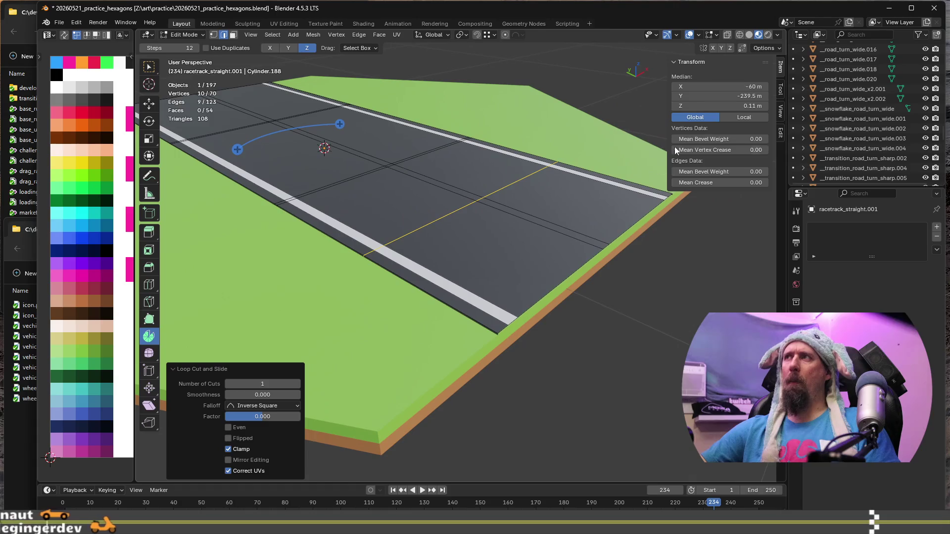
Step: Undo the unwanted cross edge loop and select the loop along the tile's side
click(744, 119)
scroll(445, 184, down, 3)
middle_drag(446, 185, 446, 185)
scroll(445, 184, up, 4)
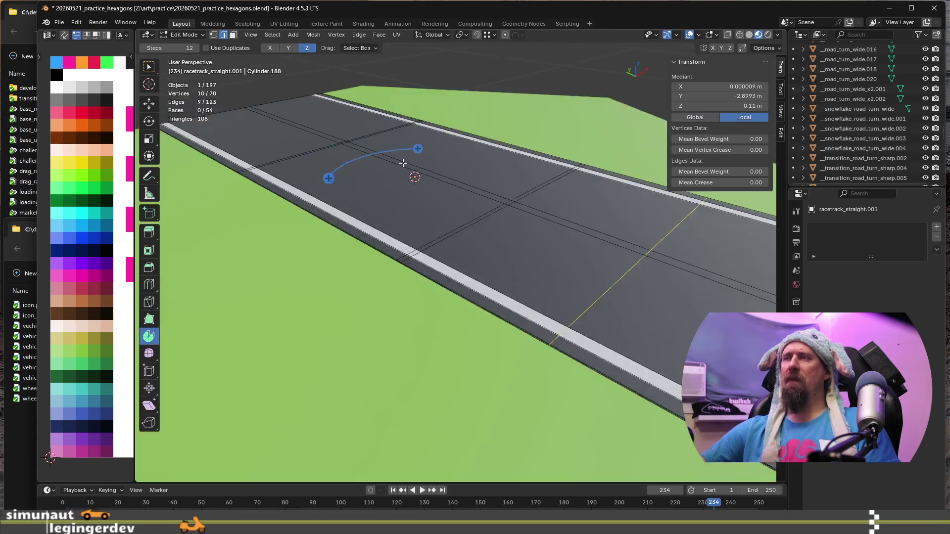
scroll(445, 184, down, 4)
key(ctrl+z)
scroll(392, 214, up, 3)
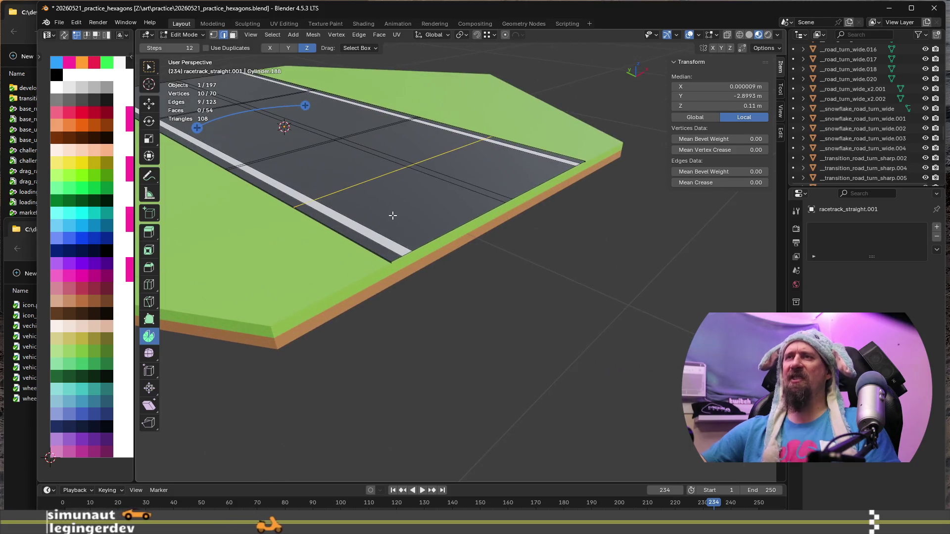
middle_drag(392, 216, 446, 174)
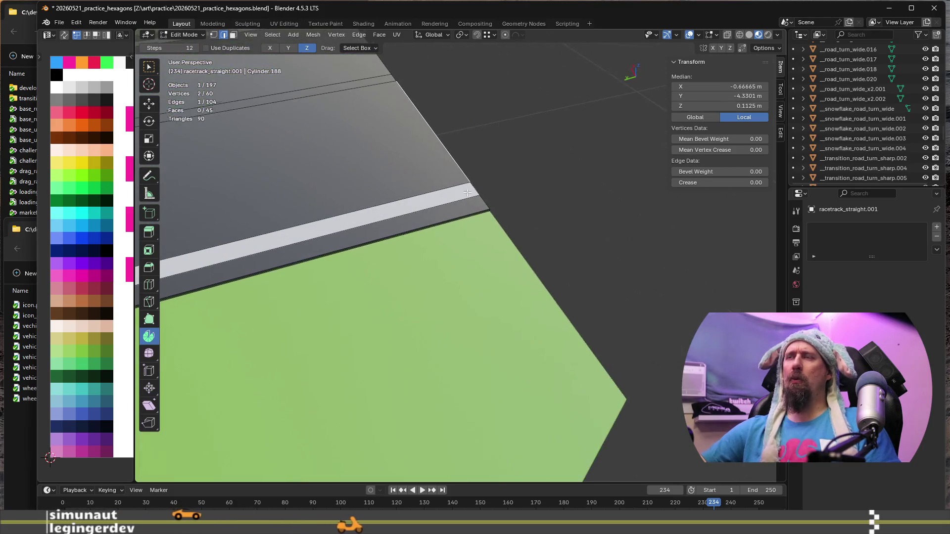
alt+click(465, 152)
Step: Try and cancel a bevel on the side loop, then select an edge of the road's centre line
middle_drag(494, 176, 481, 160)
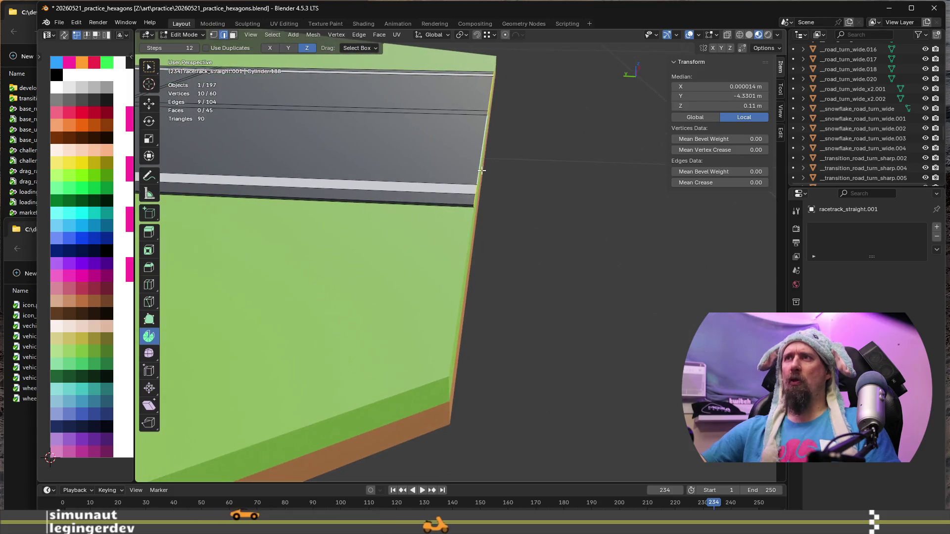
key(ctrl+b)
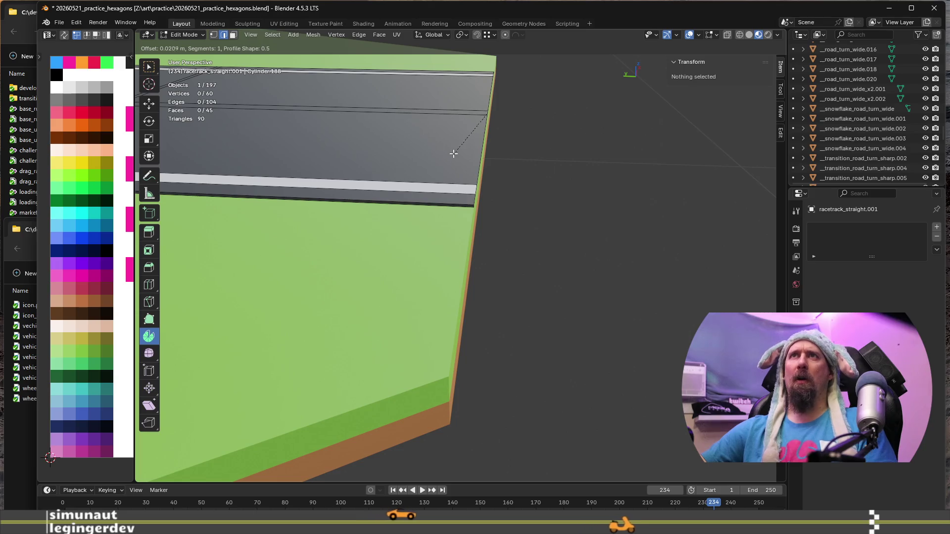
key(Escape)
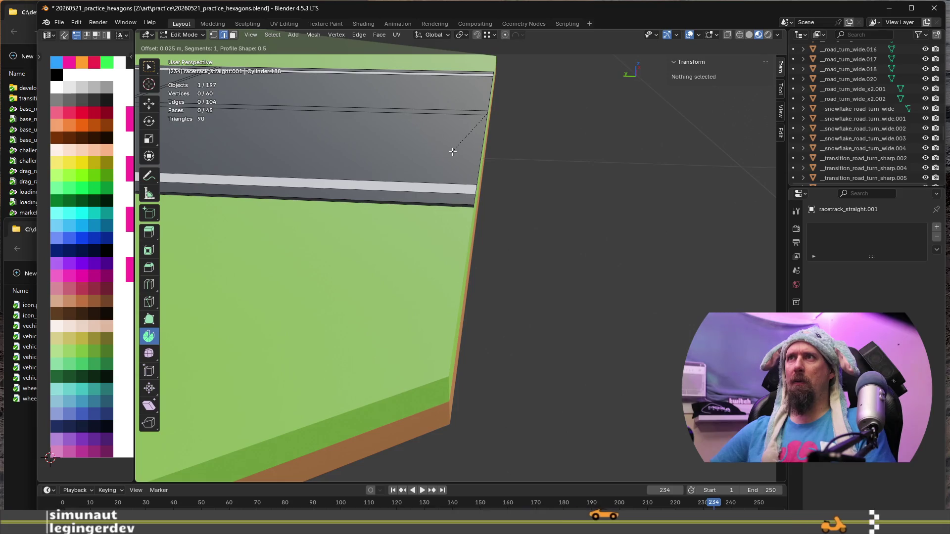
key(Escape)
scroll(458, 142, up, 3)
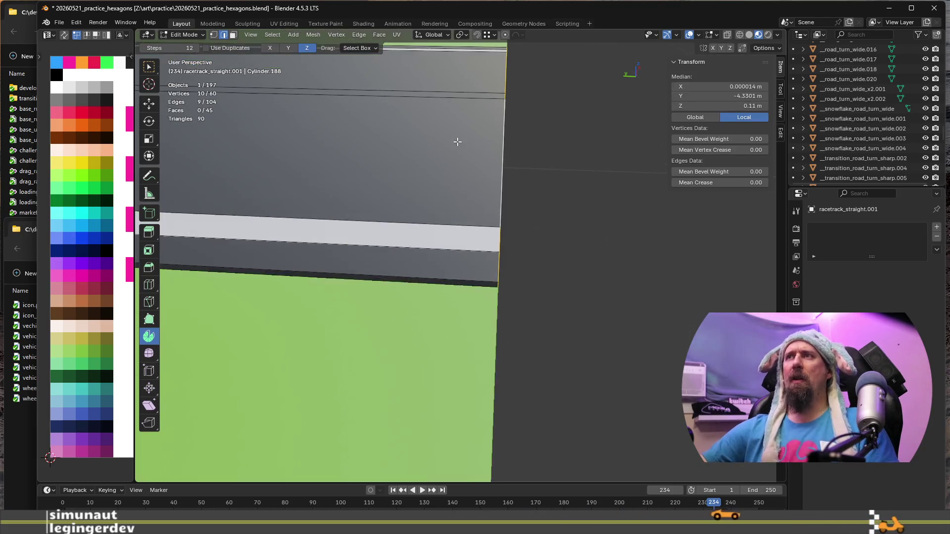
mouse_move(443, 157)
middle_down()
mouse_move(481, 255)
mouse_move(474, 260)
middle_up()
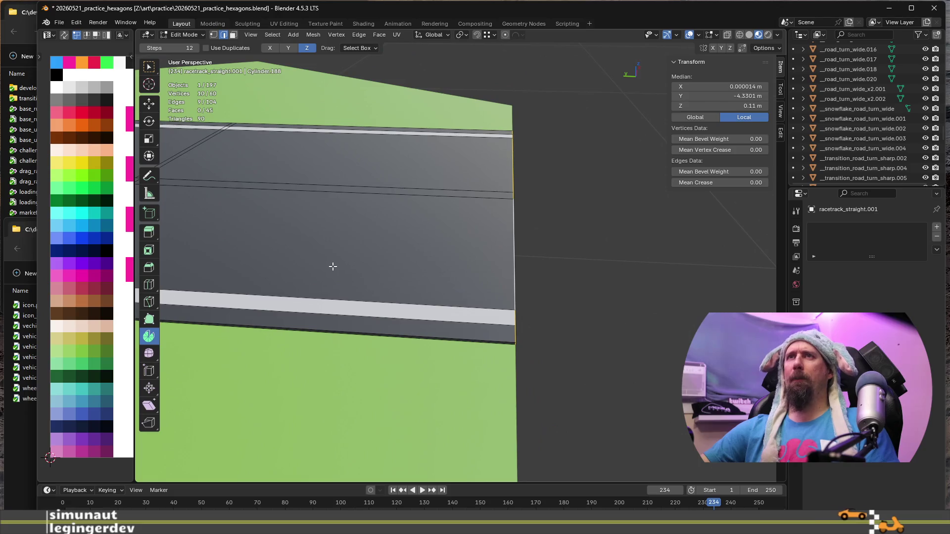
scroll(333, 267, down, 3)
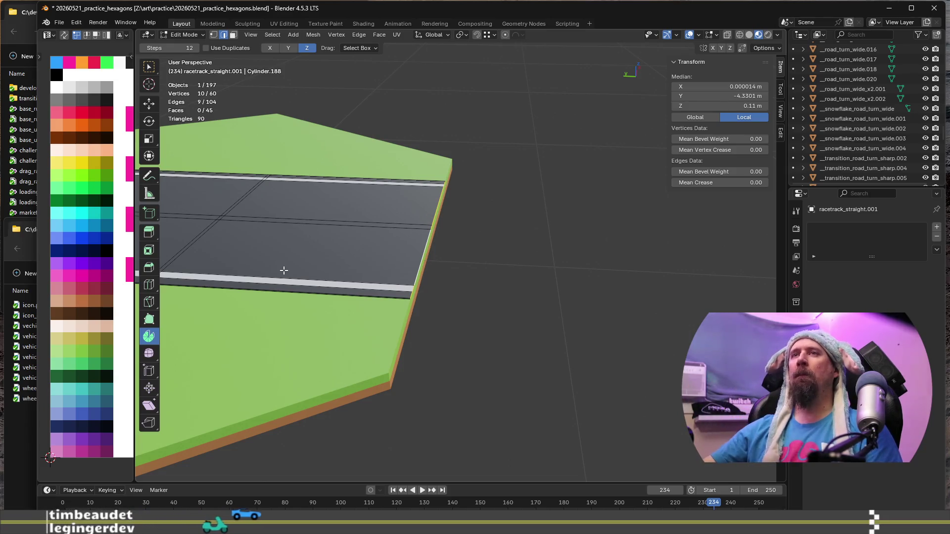
mouse_move(284, 270)
middle_down()
mouse_move(377, 215)
mouse_move(460, 270)
middle_up()
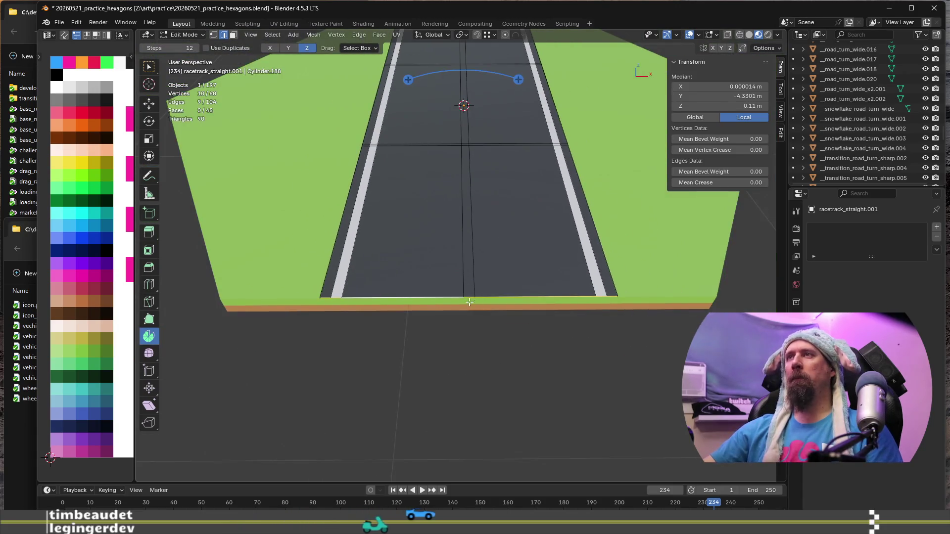
middle_drag(468, 302, 436, 329)
click(437, 309)
Step: Dissolve the centre edge loop down the road and select the loop at the road's end
alt+click(439, 310)
key(x)
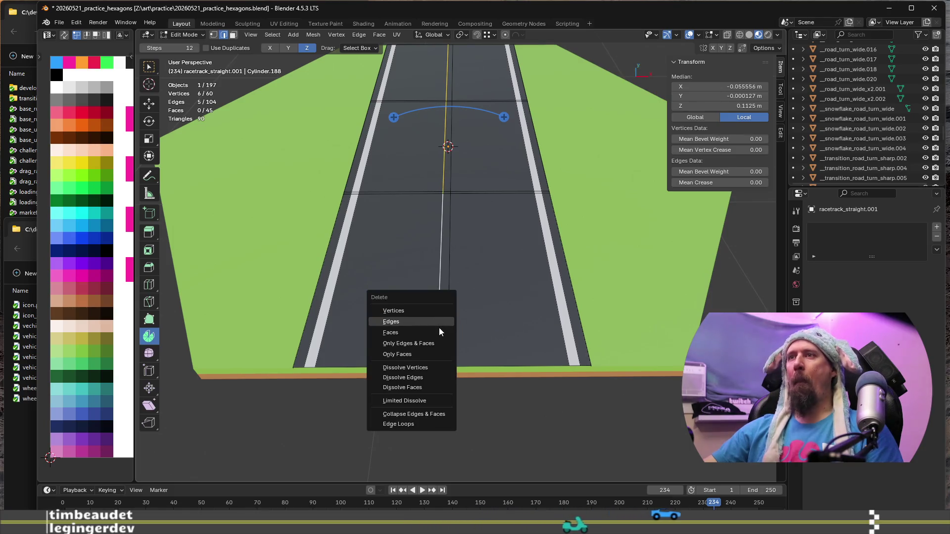
click(435, 378)
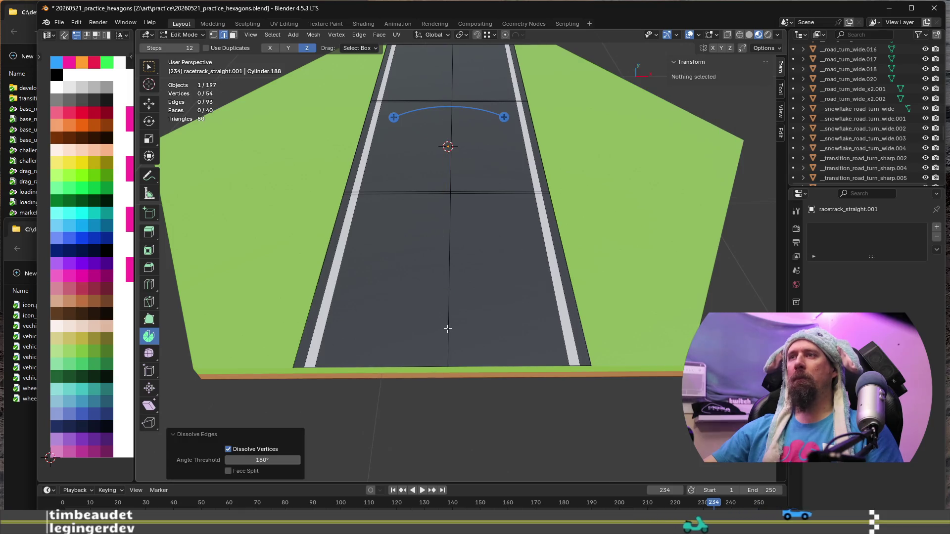
key(x)
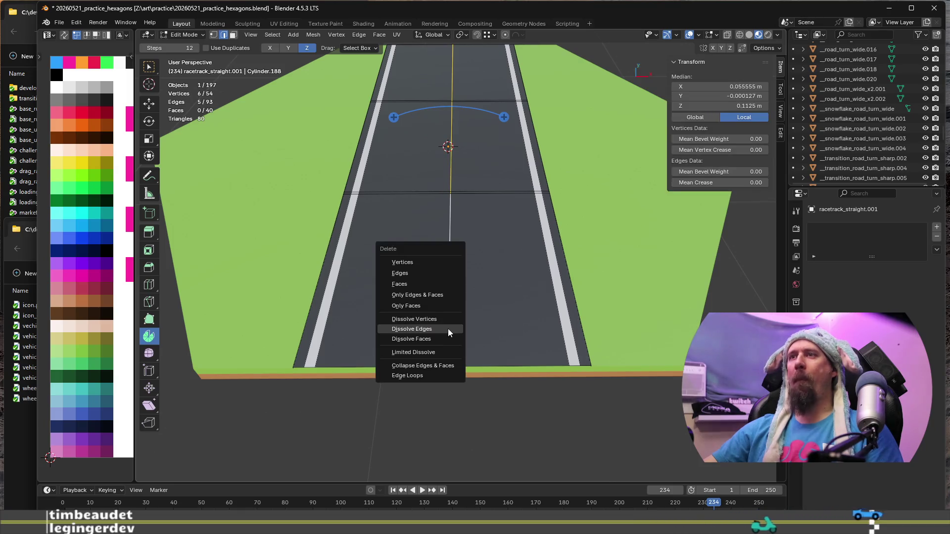
click(448, 329)
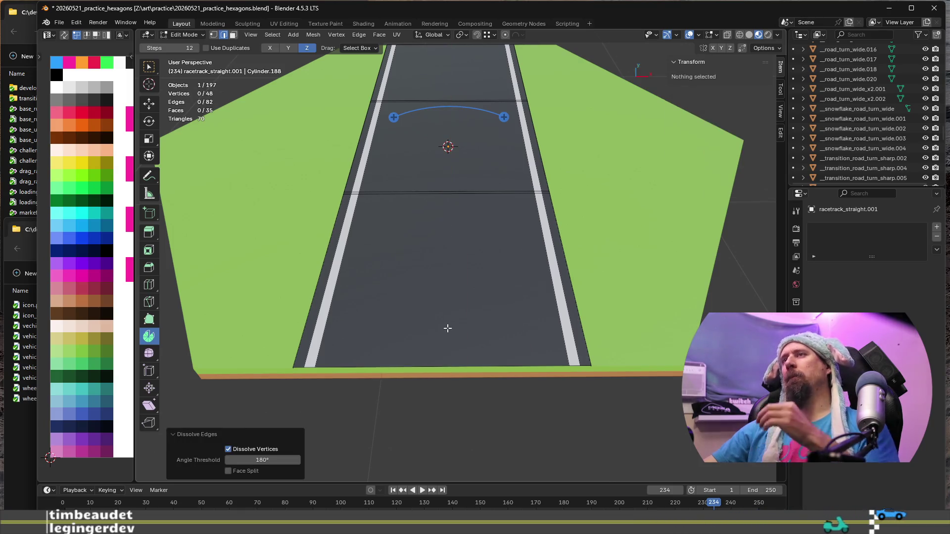
scroll(445, 329, down, 3)
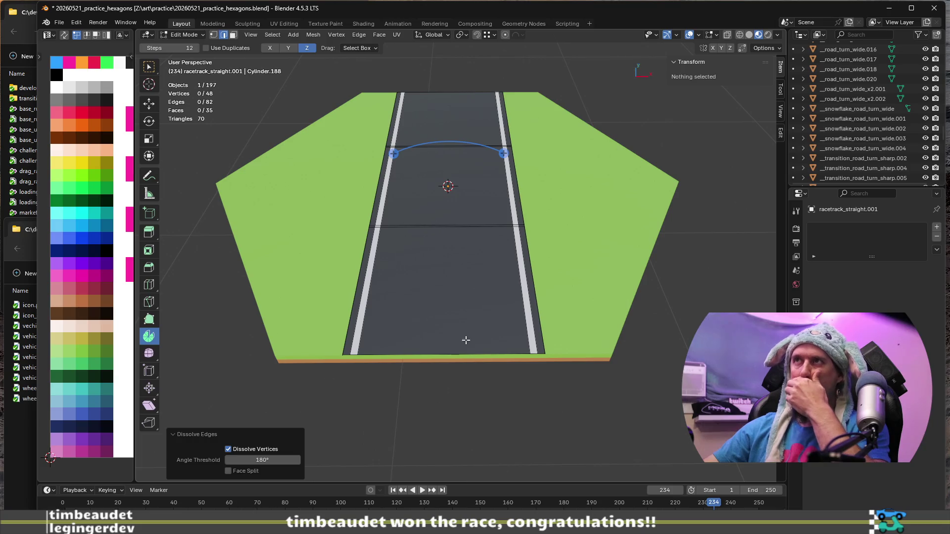
middle_drag(466, 341, 416, 329)
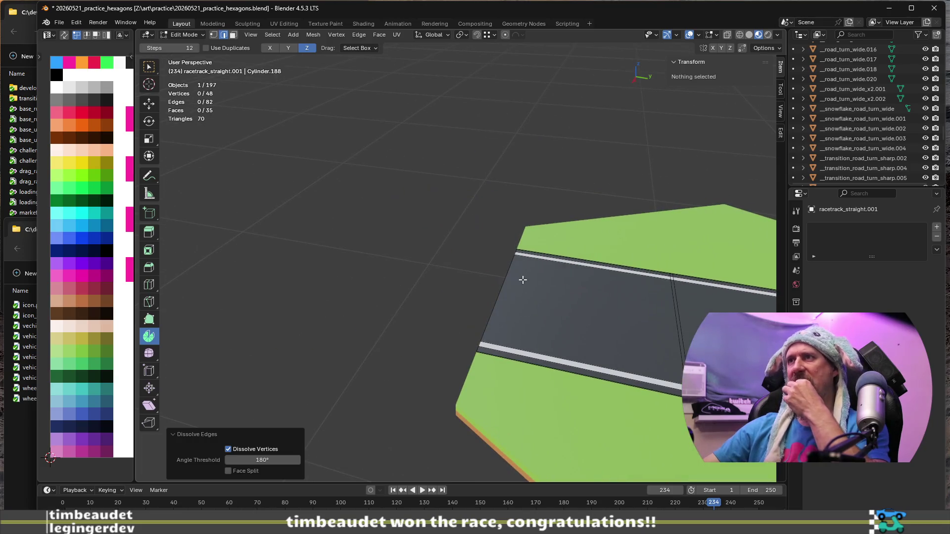
scroll(490, 319, up, 2)
scroll(446, 349, up, 2)
scroll(386, 360, up, 1)
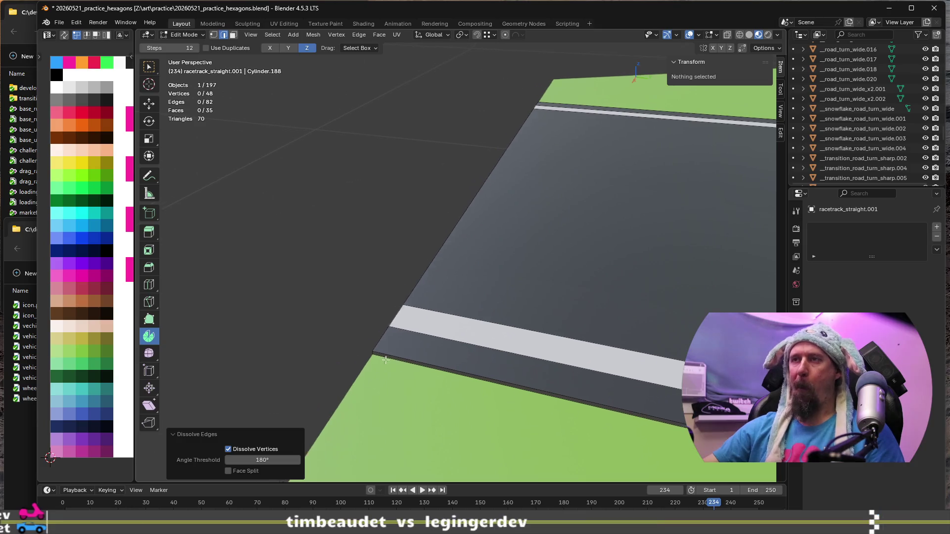
middle_drag(386, 361, 496, 353)
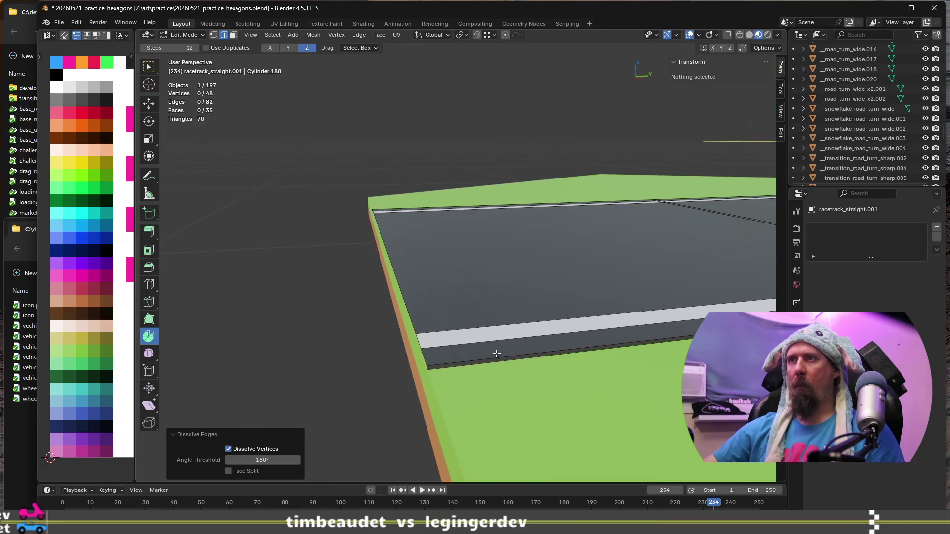
alt+click(424, 353)
mouse_move(436, 357)
middle_down()
mouse_move(427, 354)
mouse_move(480, 339)
mouse_move(505, 364)
mouse_move(494, 374)
middle_up()
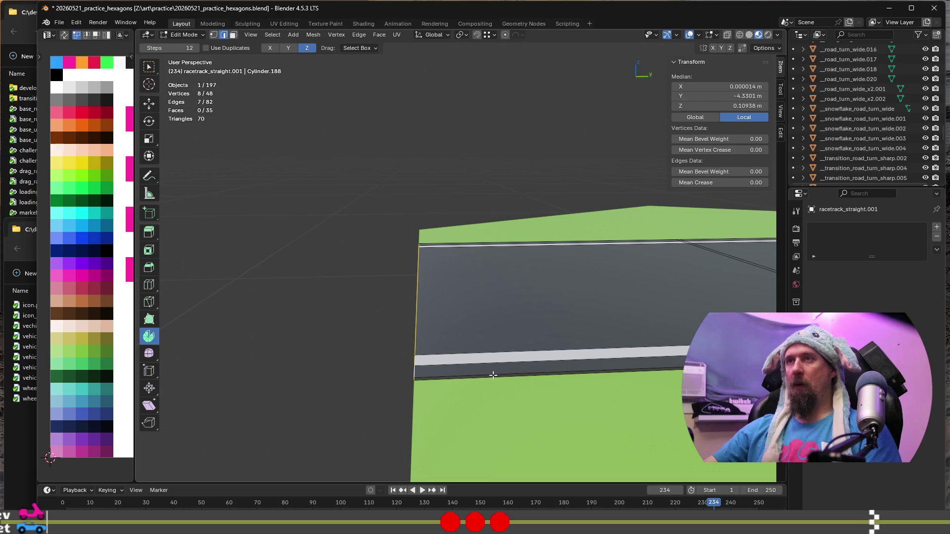
key(g)
key(y)
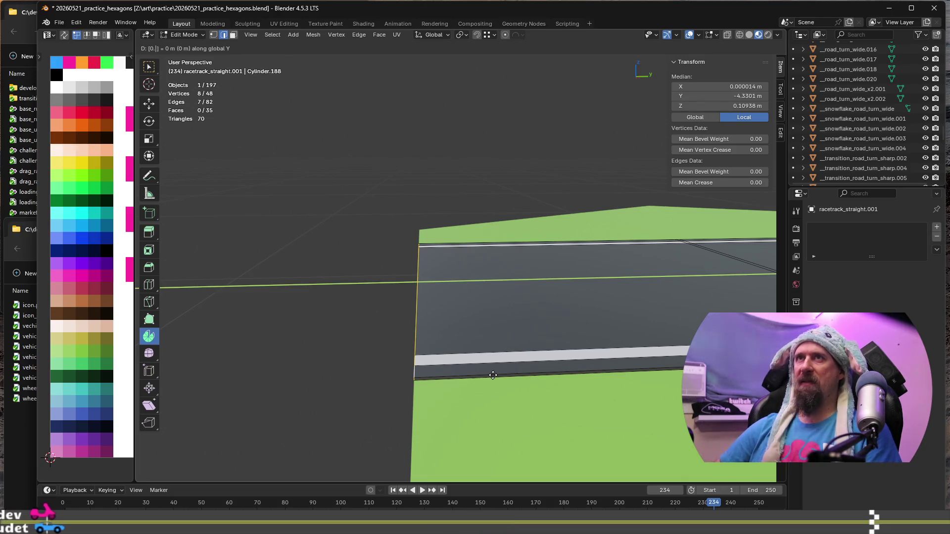
text(0.012)
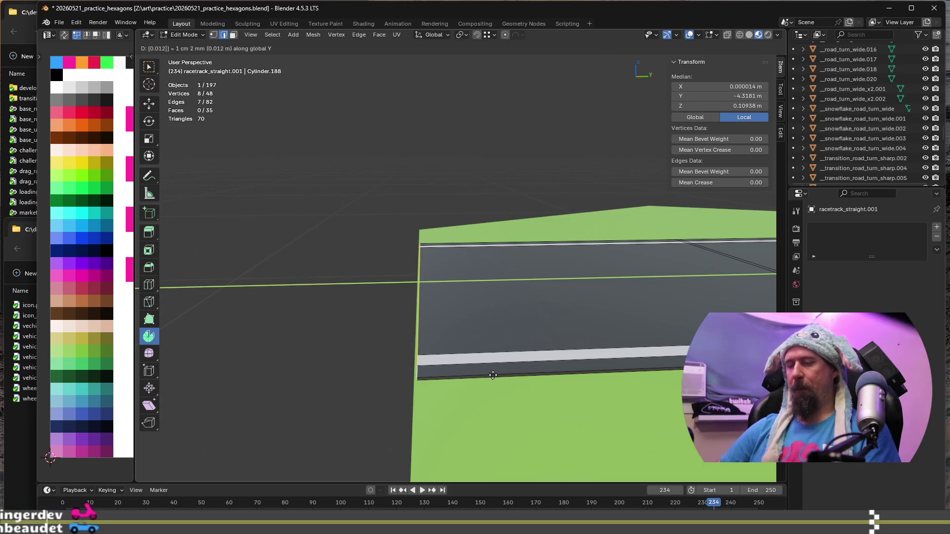
text(5)
key(Return)
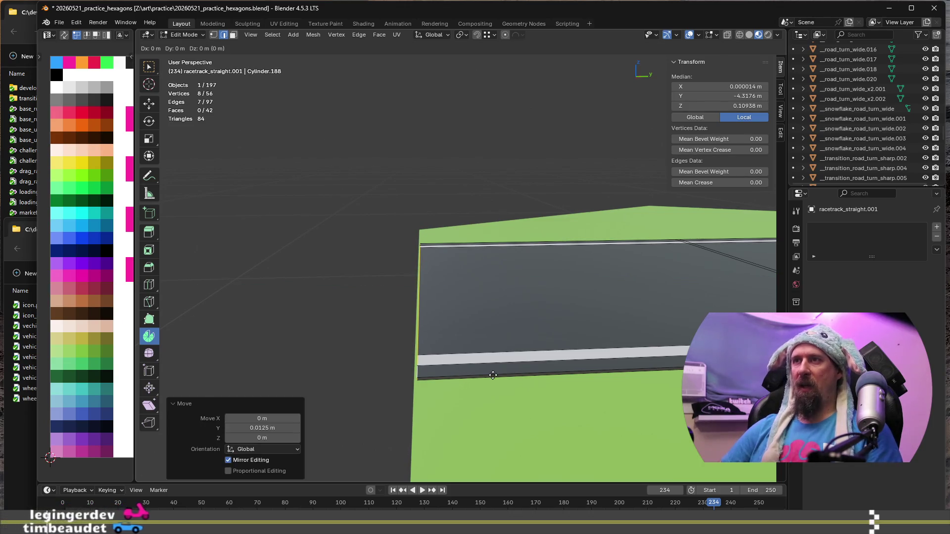
text(y)
text(-0.012)
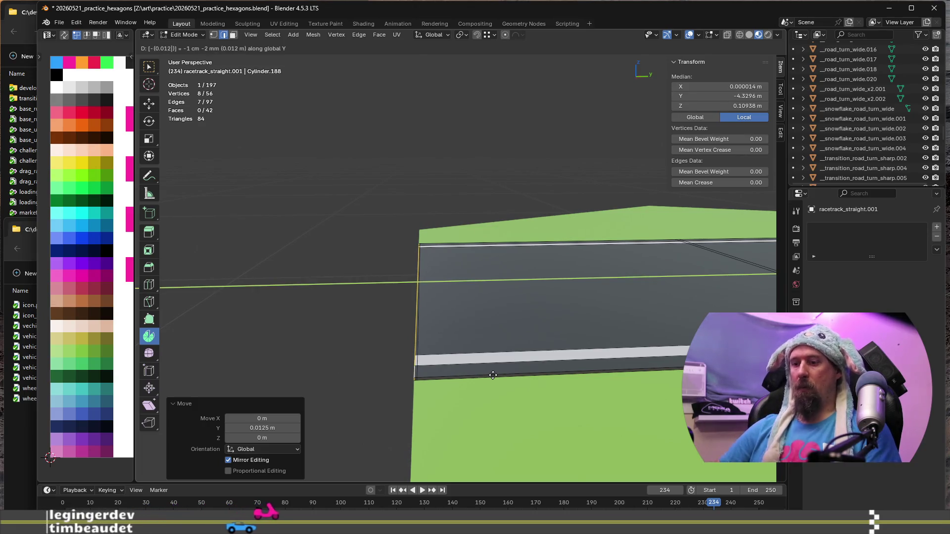
text(5)
key(Return)
scroll(492, 374, up, 1)
mouse_move(492, 375)
middle_down()
mouse_move(586, 343)
mouse_move(564, 364)
mouse_move(498, 339)
mouse_move(582, 329)
mouse_move(574, 325)
mouse_move(578, 342)
middle_up()
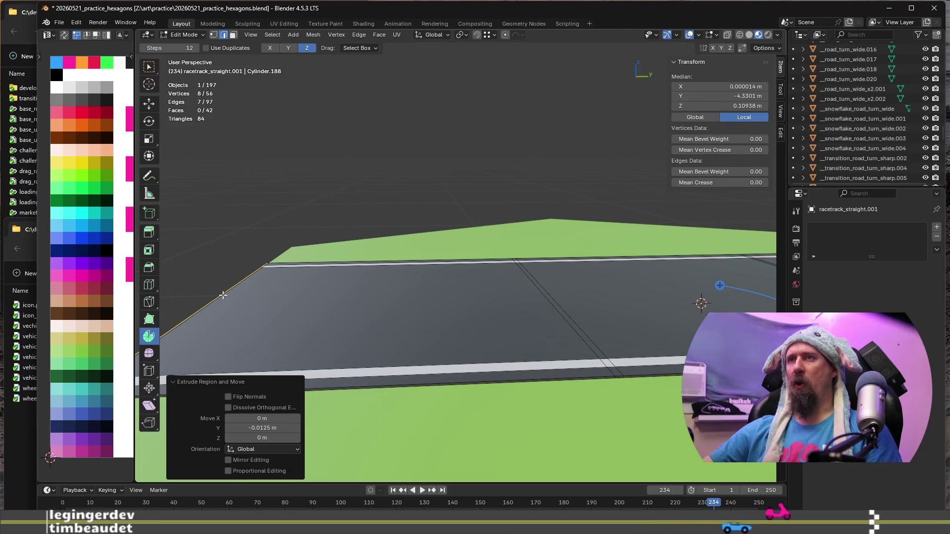
mouse_move(643, 311)
middle_down()
mouse_move(496, 293)
mouse_move(297, 293)
mouse_move(339, 293)
middle_up()
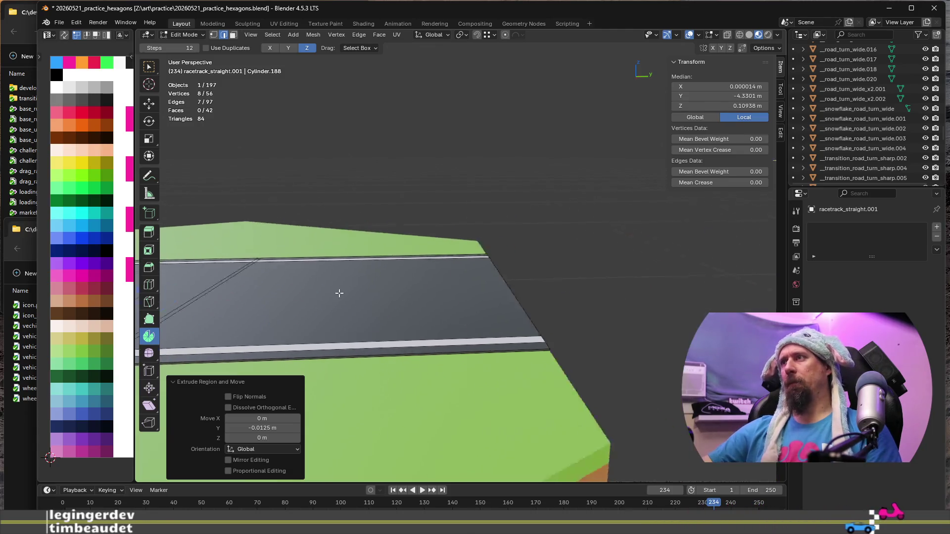
scroll(309, 285, down, 2)
scroll(310, 285, up, 2)
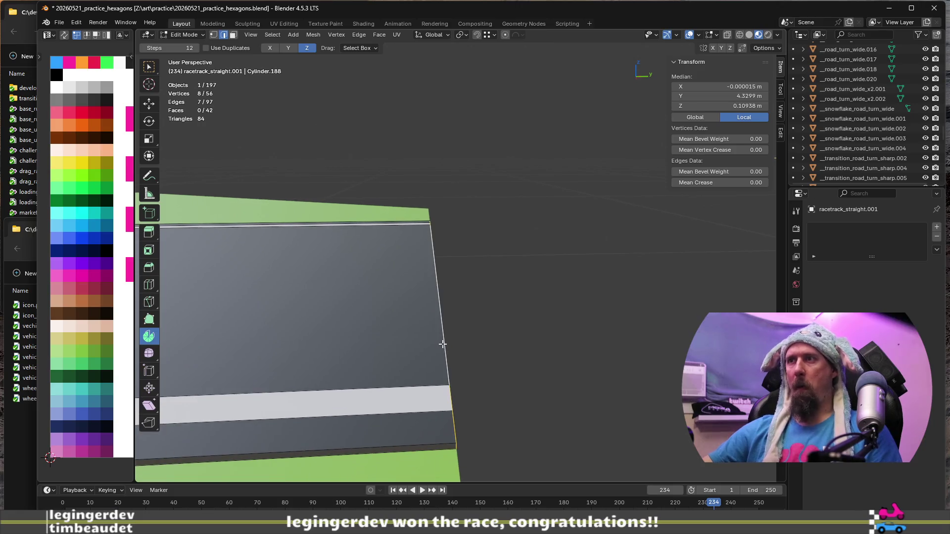
middle_drag(441, 339, 491, 345)
key(g)
key(y)
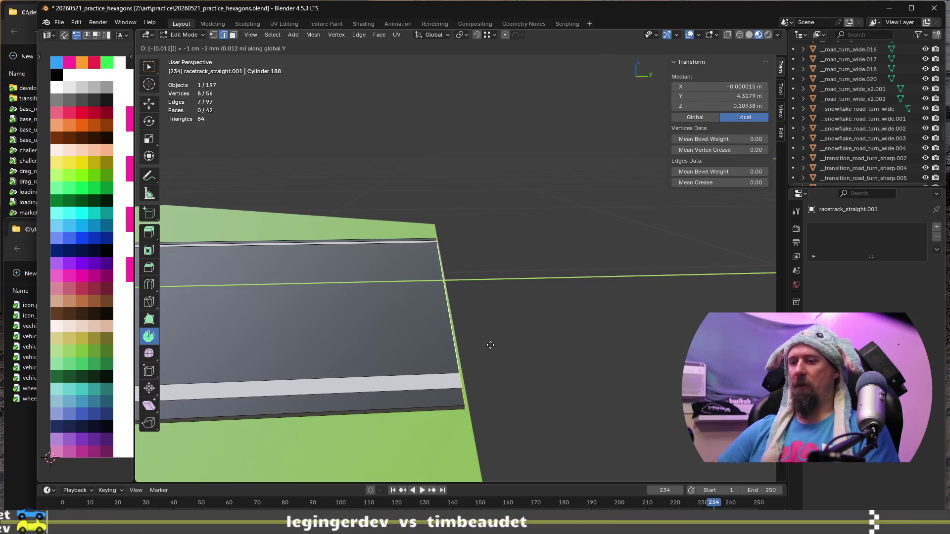
text(.0125)
key(Return)
key(e)
key(y)
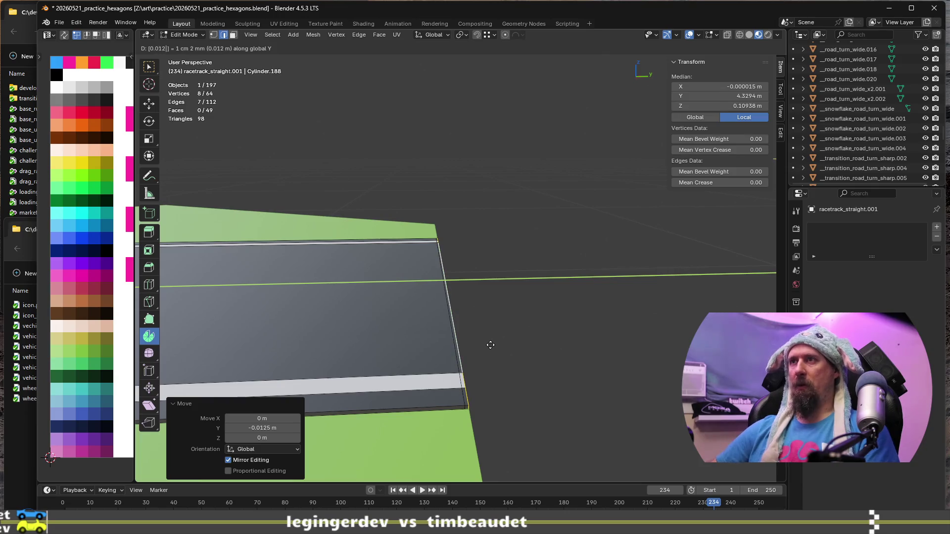
key(Return)
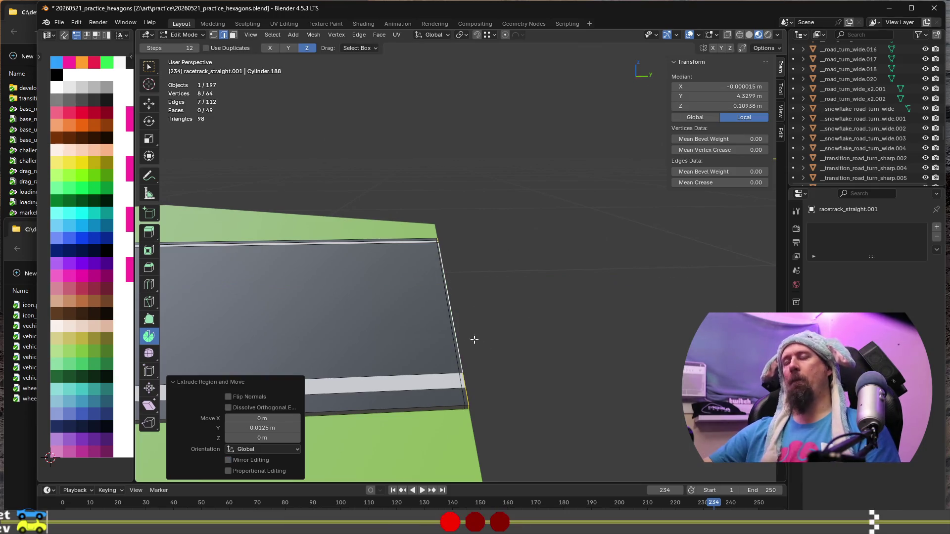
click(535, 350)
middle_drag(534, 351, 448, 374)
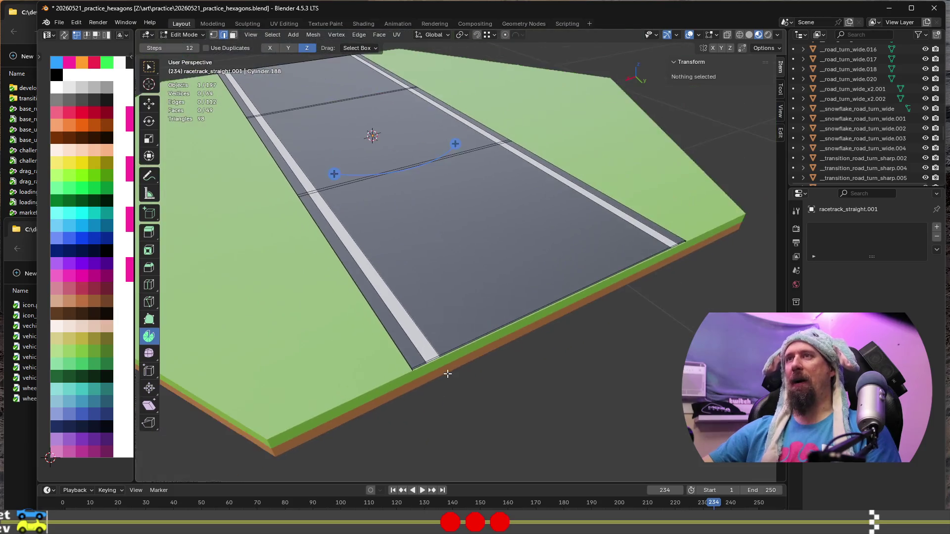
middle_drag(481, 317, 578, 251)
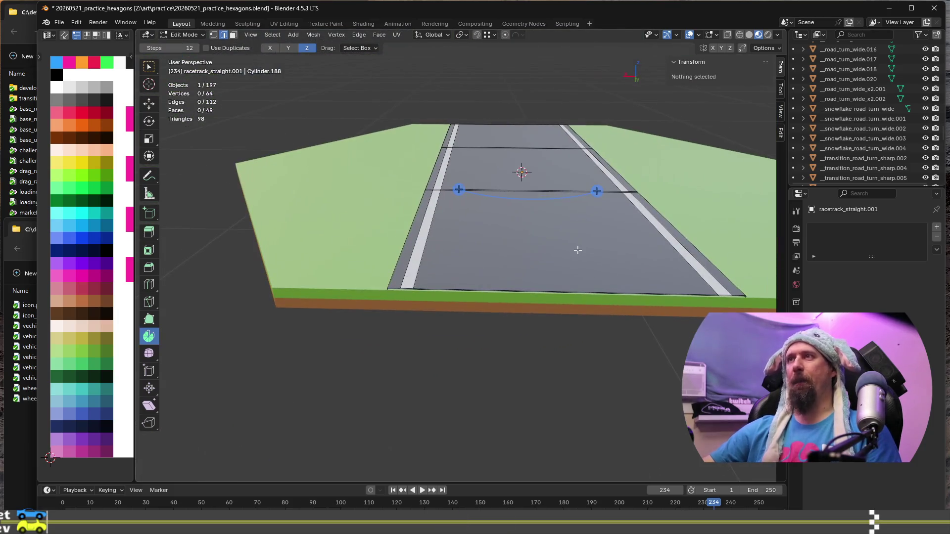
key(ctrl+r)
scroll(546, 284, up, 1)
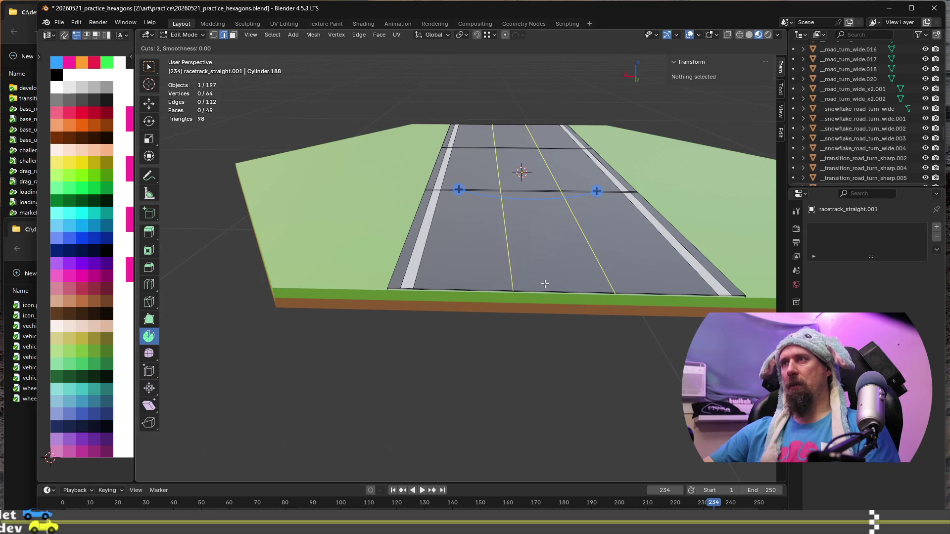
Step: Confirm two centred lengthwise cuts and bevel them into narrow lane-divider strips
click(545, 284)
right_click(545, 284)
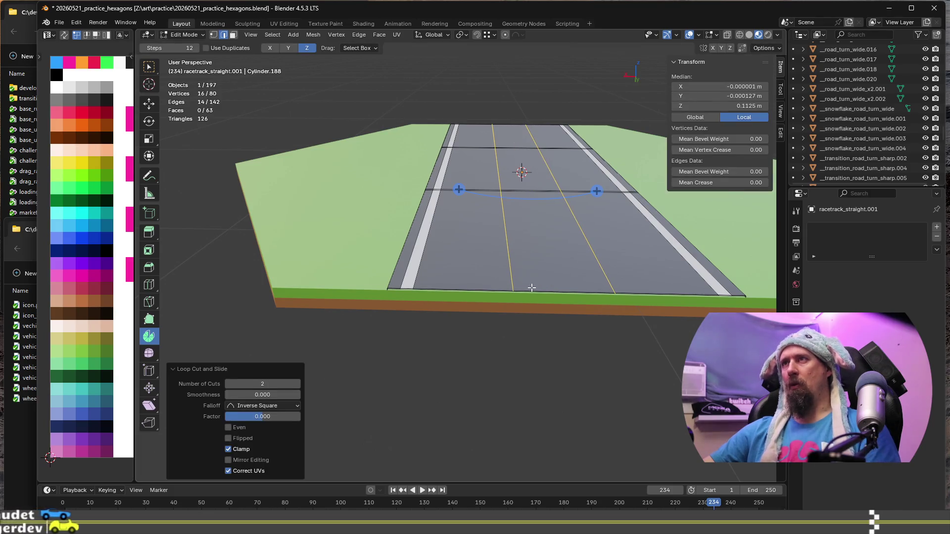
scroll(539, 267, up, 1)
scroll(508, 285, up, 1)
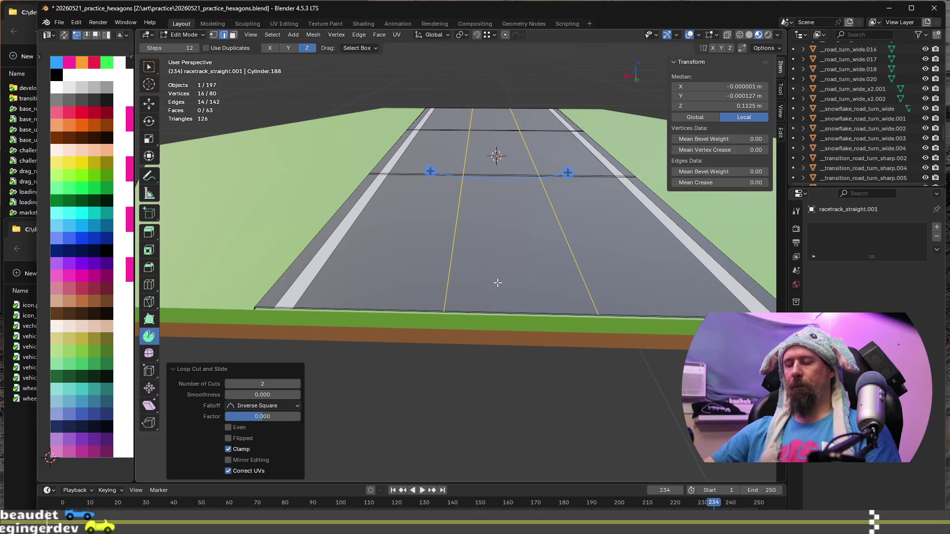
key(ctrl+b)
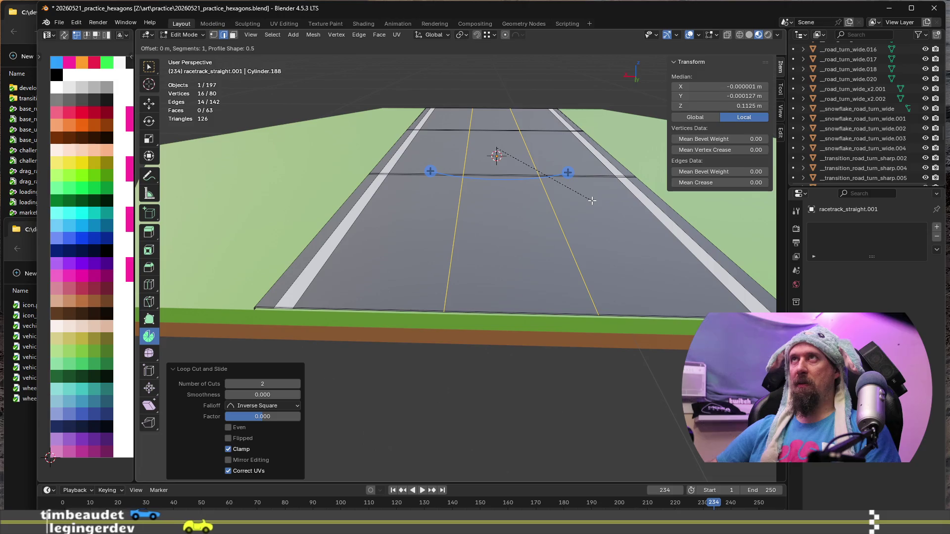
text(0.025)
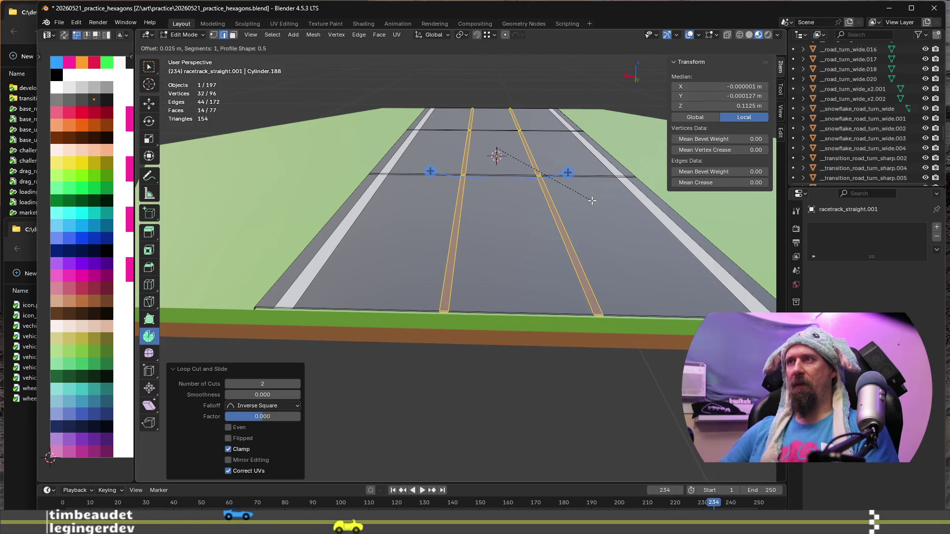
key(Return)
middle_drag(375, 218, 458, 263)
scroll(562, 228, up, 3)
mouse_move(557, 245)
middle_down()
mouse_move(408, 186)
mouse_move(531, 250)
mouse_move(403, 200)
mouse_move(519, 227)
mouse_move(399, 240)
mouse_move(420, 311)
middle_up()
scroll(530, 250, up, 4)
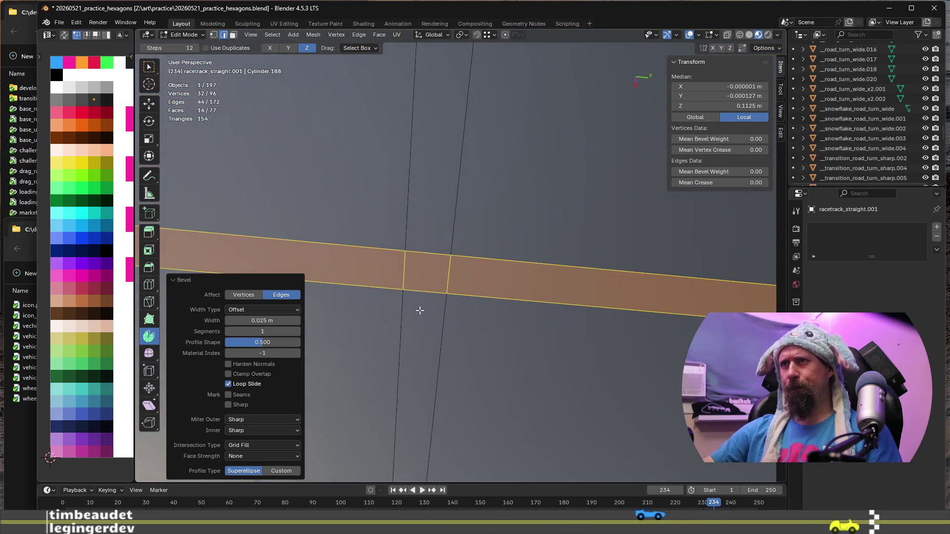
scroll(419, 310, down, 1)
scroll(418, 240, down, 2)
scroll(424, 255, down, 3)
scroll(441, 269, down, 2)
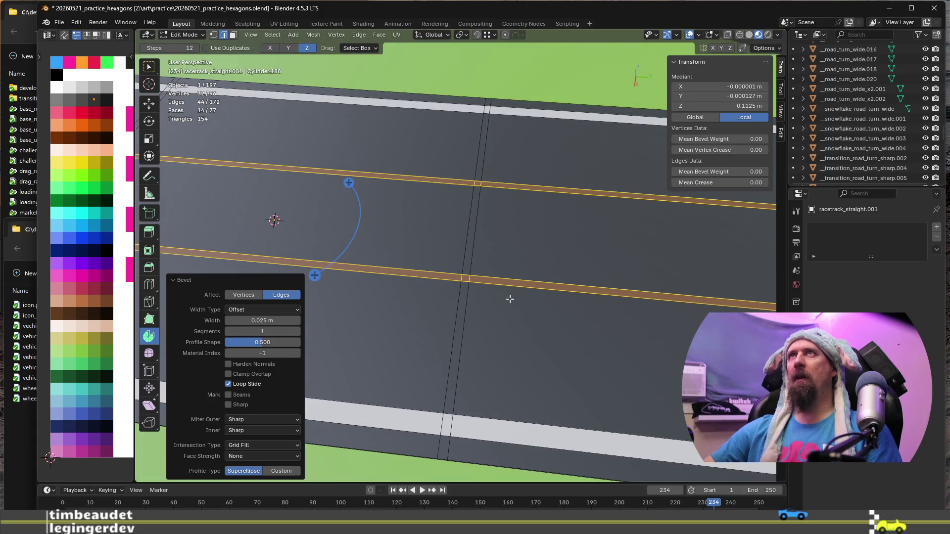
mouse_move(548, 310)
middle_down()
mouse_move(518, 396)
mouse_move(455, 408)
mouse_move(450, 422)
mouse_move(463, 382)
mouse_move(416, 401)
middle_up()
scroll(392, 399, down, 2)
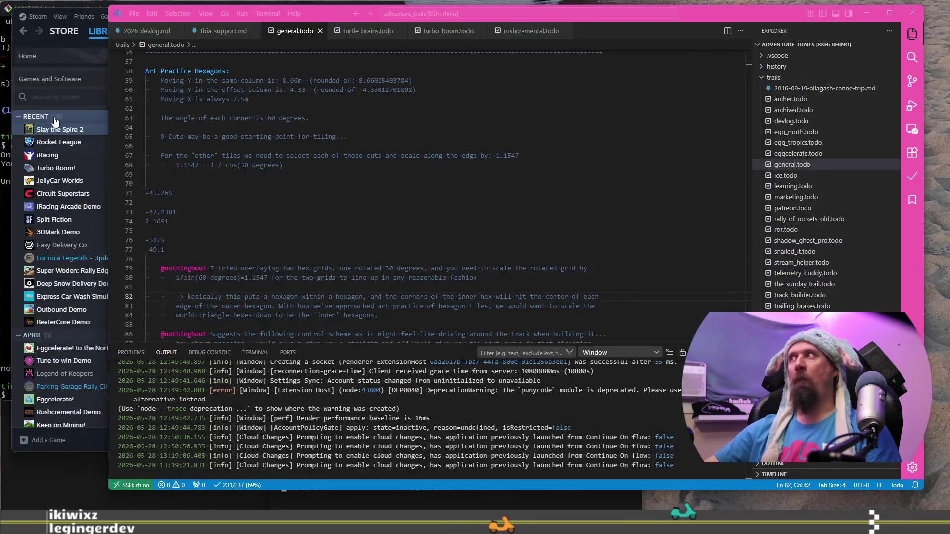
click(60, 129)
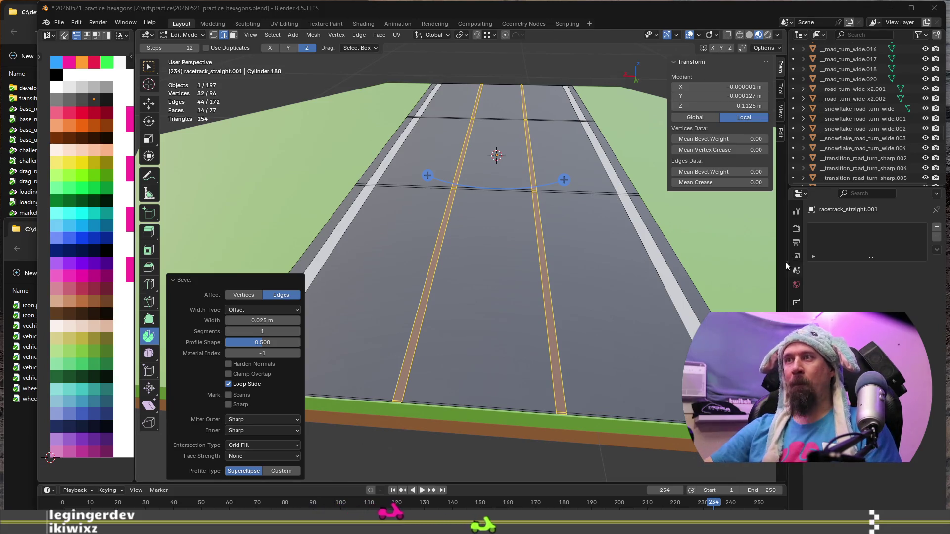
shift+click(652, 419)
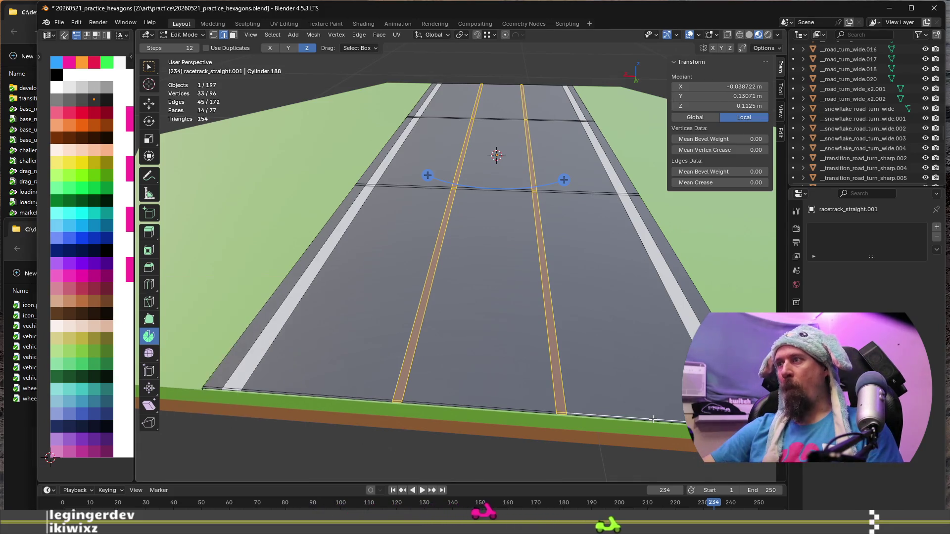
Step: Select the road's bottom edges and the crosswise edge paths across the road
shift+click(490, 407)
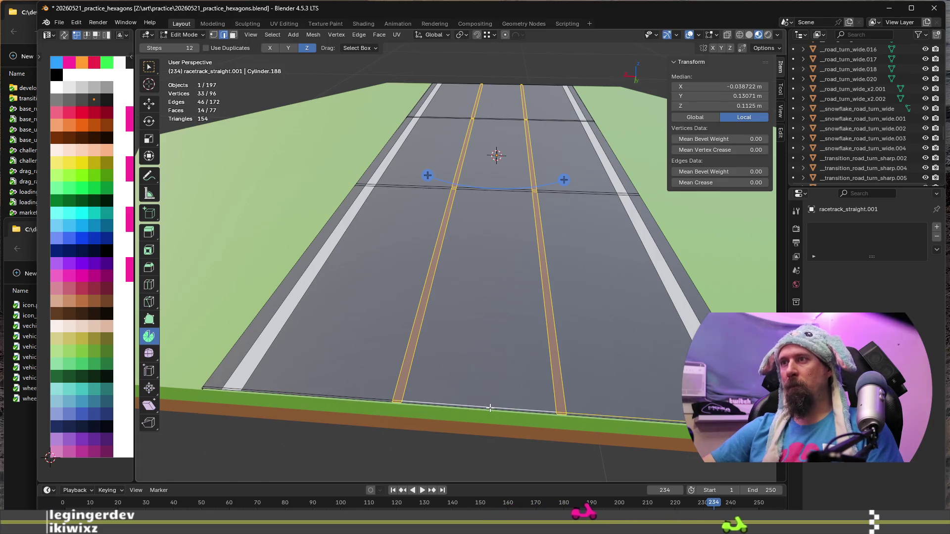
scroll(380, 399, up, 2)
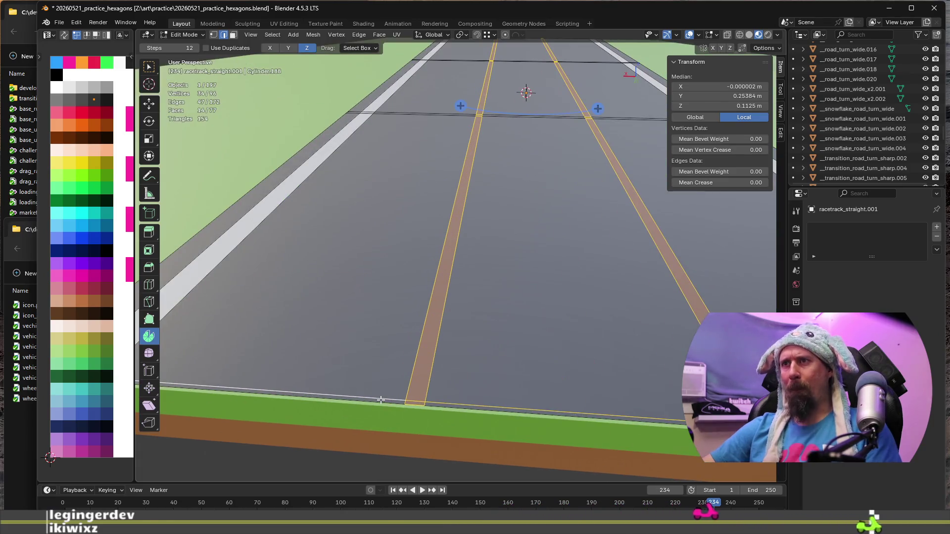
shift+click(397, 402)
shift+click(489, 413)
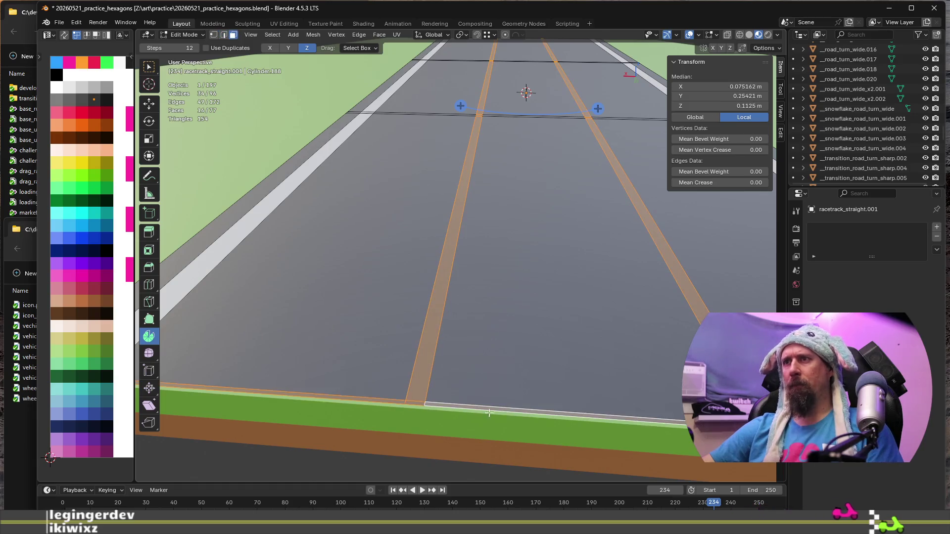
scroll(489, 413, down, 2)
scroll(485, 189, up, 2)
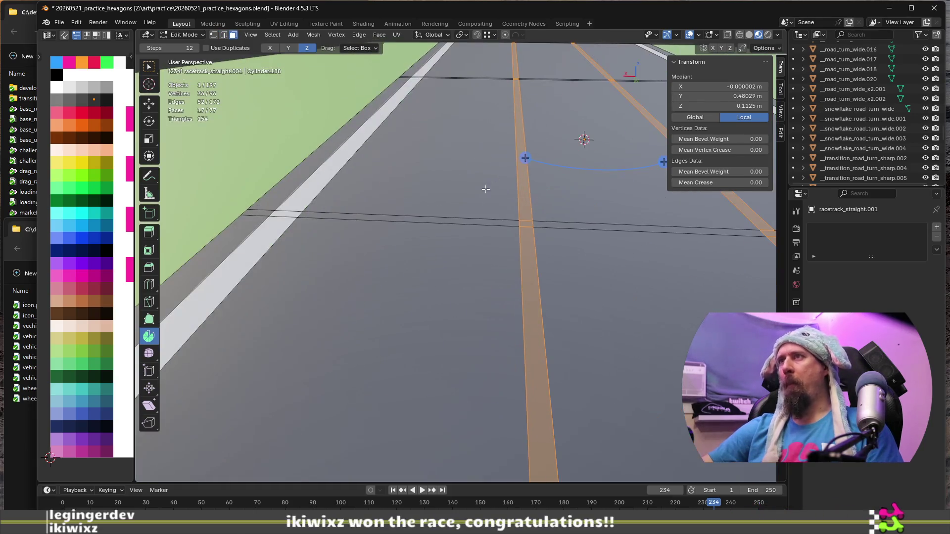
shift+click(312, 215)
middle_drag(636, 237, 667, 237)
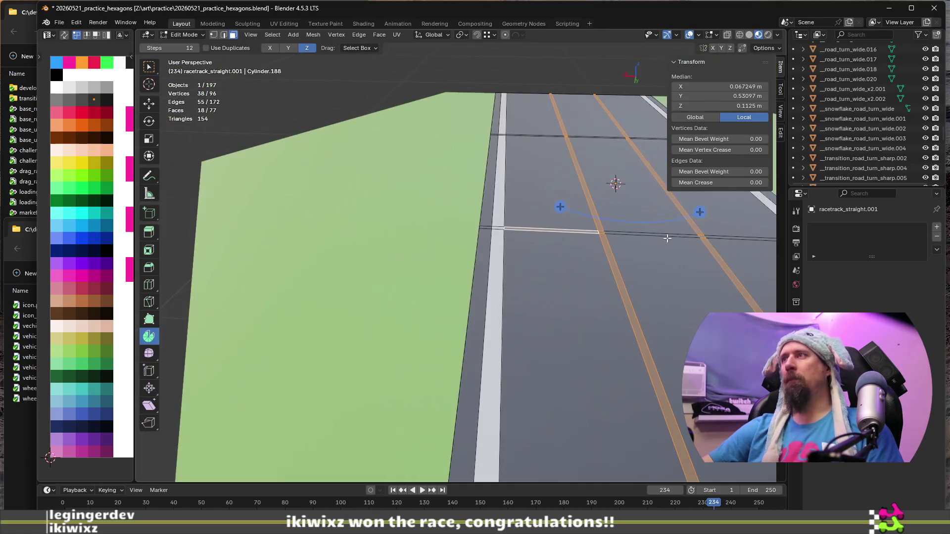
ctrl+click(711, 237)
middle_drag(479, 155, 523, 346)
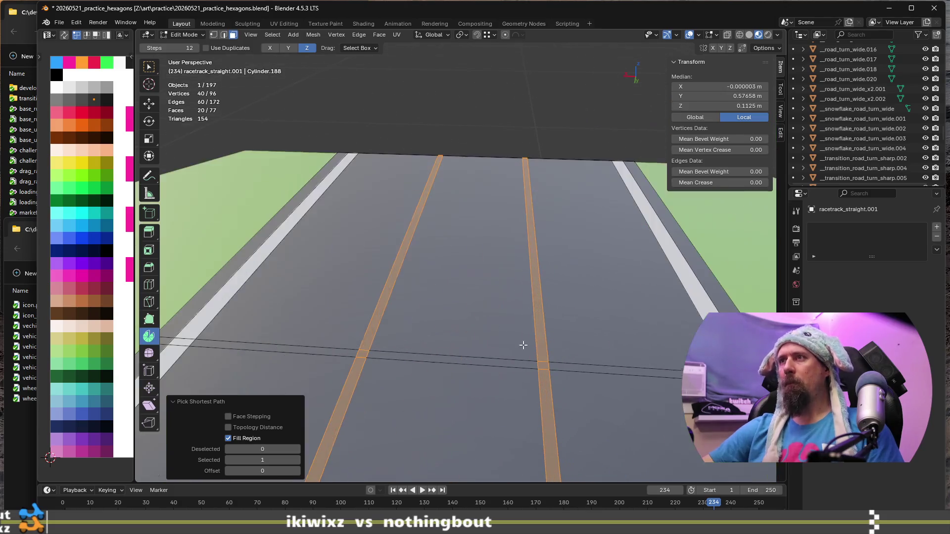
shift+click(330, 349)
ctrl+click(583, 369)
Step: Add the stripe faces, move their UVs onto the white swatch, and leave Edit Mode
mouse_move(583, 368)
middle_down()
mouse_move(399, 289)
mouse_move(374, 343)
middle_up()
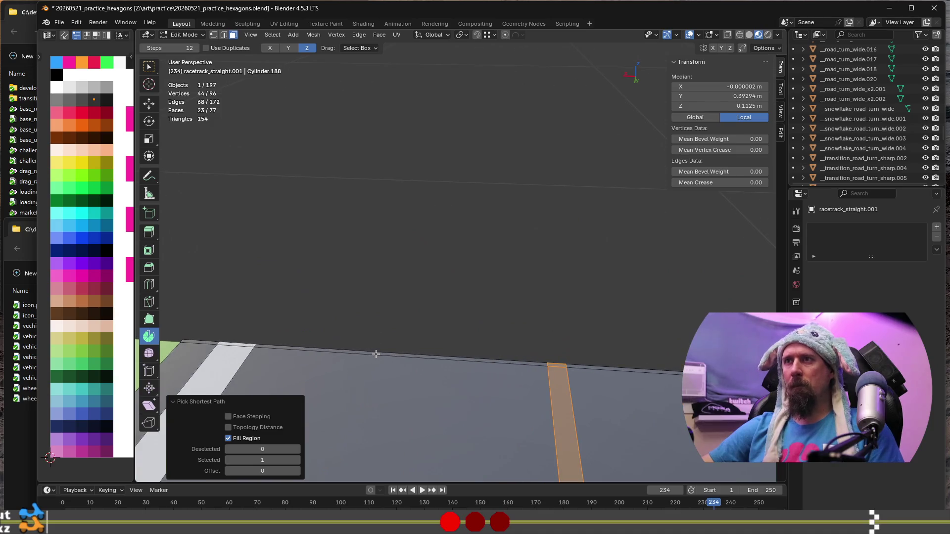
shift+click(375, 354)
middle_drag(624, 410, 349, 359)
ctrl+shift+click(531, 358)
middle_drag(530, 358, 297, 312)
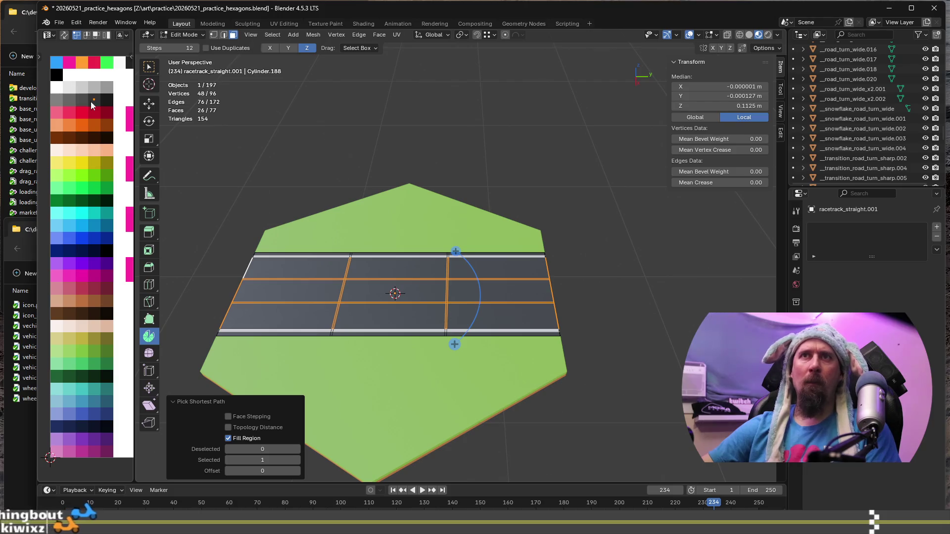
shift+click(360, 334)
key(g)
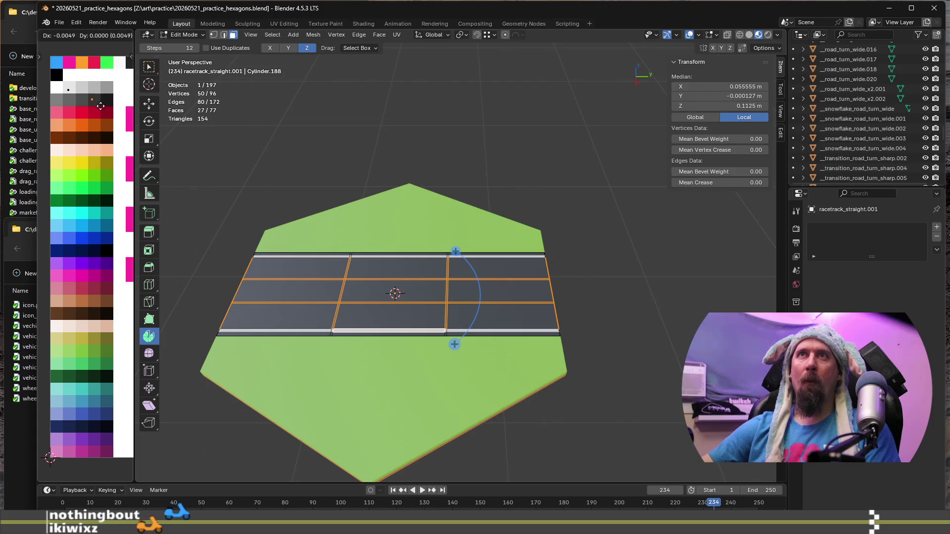
click(79, 97)
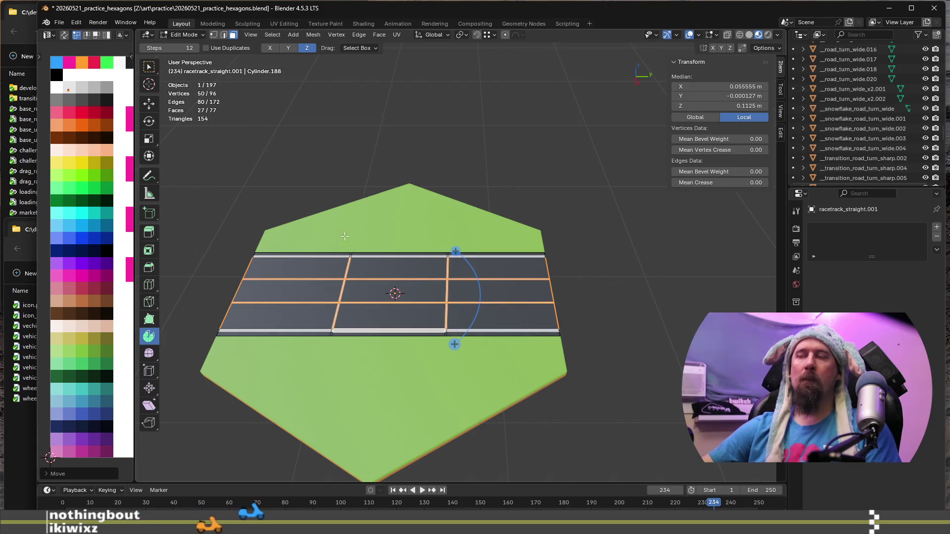
key(Tab)
scroll(430, 297, up, 3)
scroll(465, 290, up, 2)
scroll(288, 255, down, 3)
mouse_move(288, 255)
middle_down()
mouse_move(421, 249)
mouse_move(448, 211)
mouse_move(484, 271)
mouse_move(515, 258)
mouse_move(544, 303)
mouse_move(560, 285)
middle_up()
scroll(447, 211, down, 2)
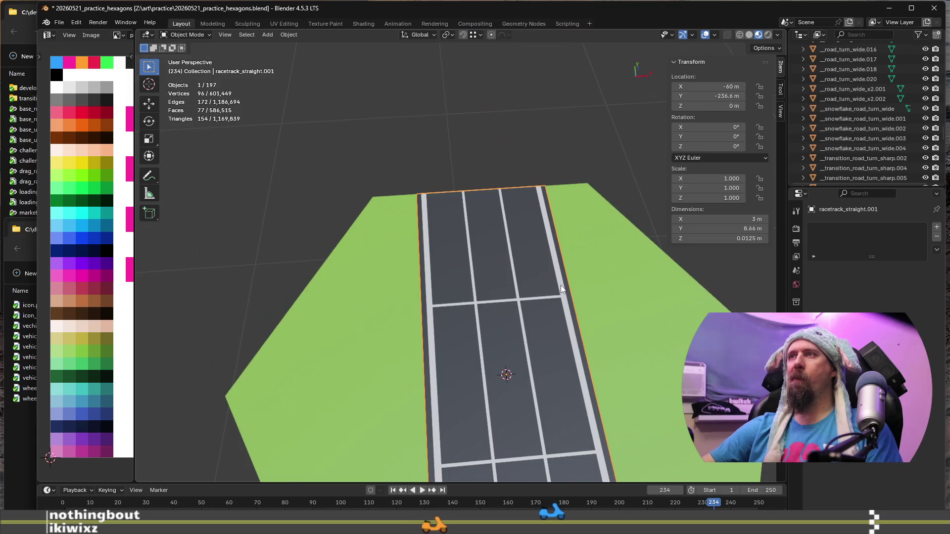
scroll(571, 279, down, 3)
Step: Check the racetrack mesh briefly, then select the hexagon tile road_straight.027 in Object Mode
shift+middle_drag(629, 324, 466, 309)
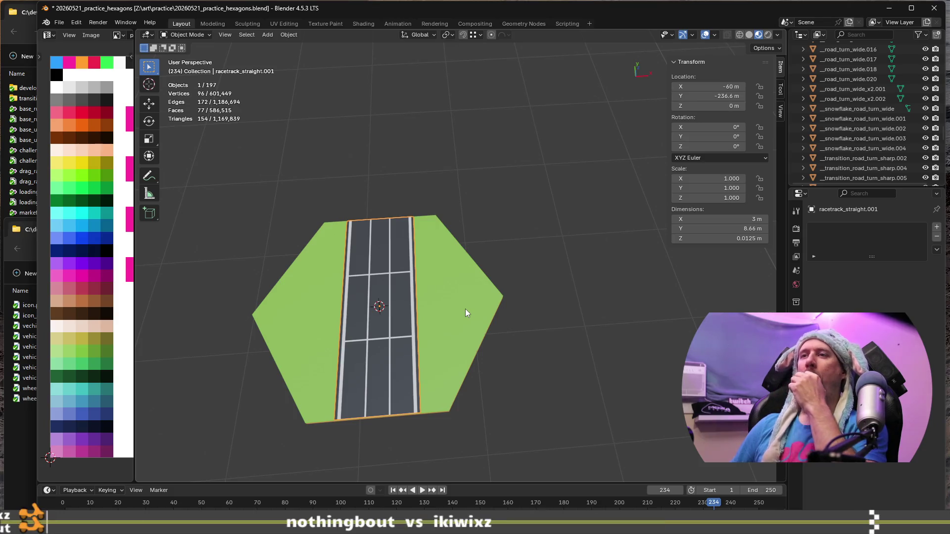
key(Tab)
scroll(466, 309, up, 5)
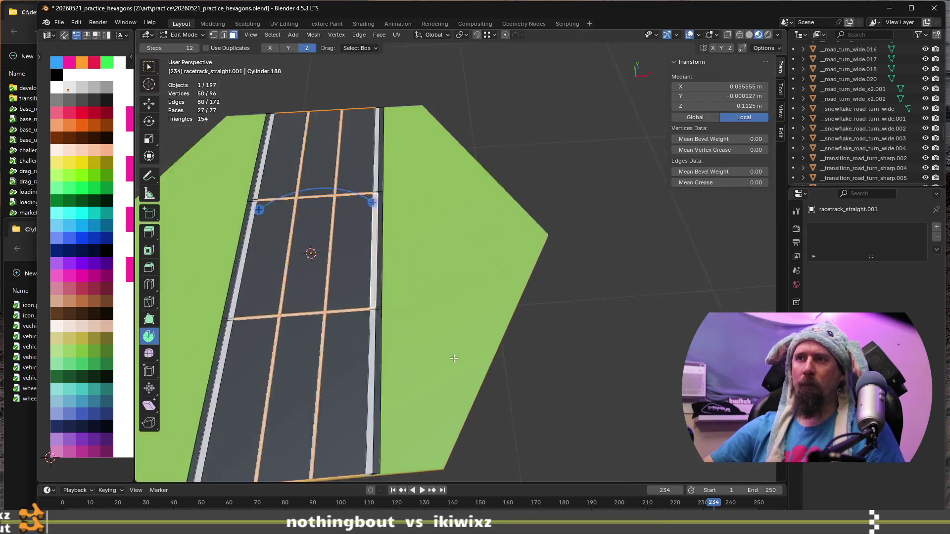
key(Tab)
scroll(592, 362, down, 4)
mouse_move(591, 362)
middle_down()
mouse_move(506, 401)
mouse_move(654, 343)
mouse_move(519, 310)
middle_up()
click(519, 310)
mouse_move(608, 350)
middle_down()
mouse_move(582, 335)
mouse_move(603, 344)
mouse_move(494, 369)
middle_up()
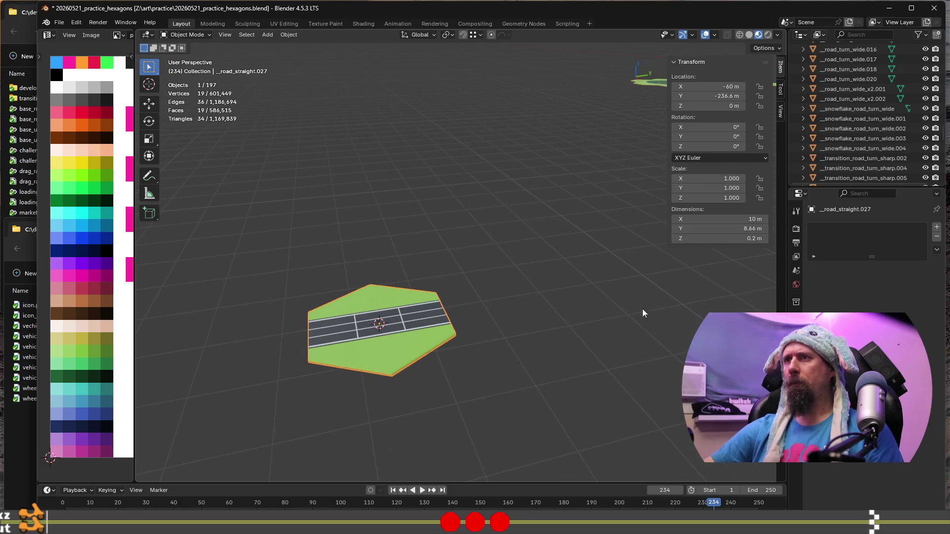
Step: Duplicate the hexagon tile and place the copy 8.66 m along Y, edge to edge with the original
key(g)
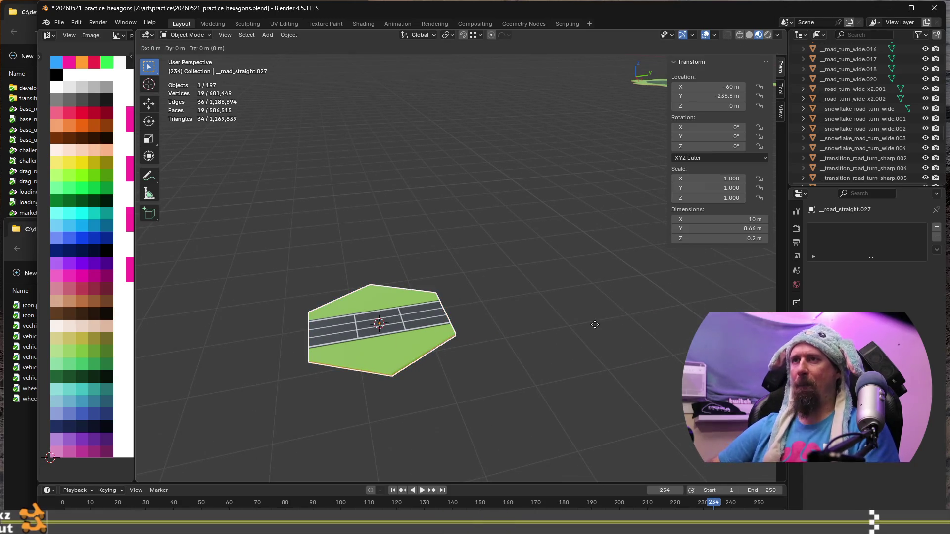
key(Escape)
key(shift+d)
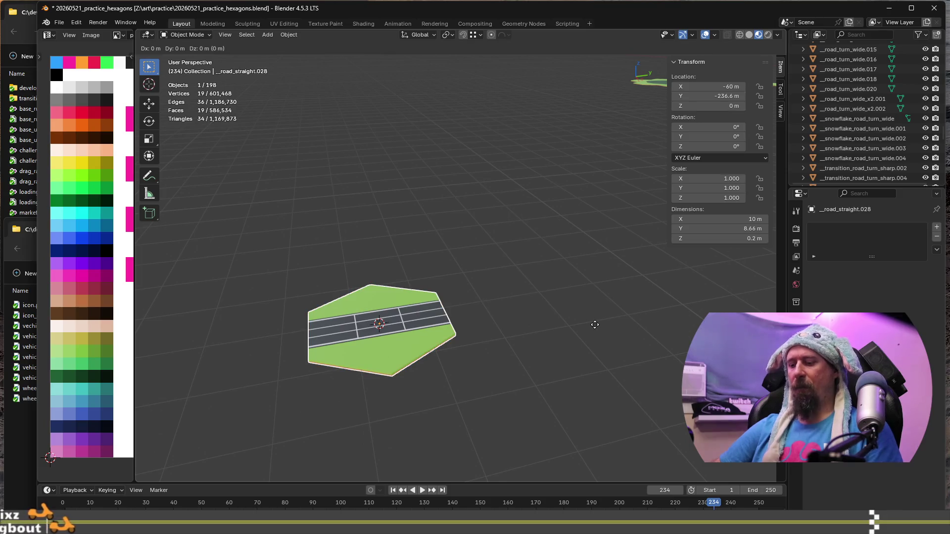
text(y98)
key(BackSpace)
key(BackSpace)
text(9)
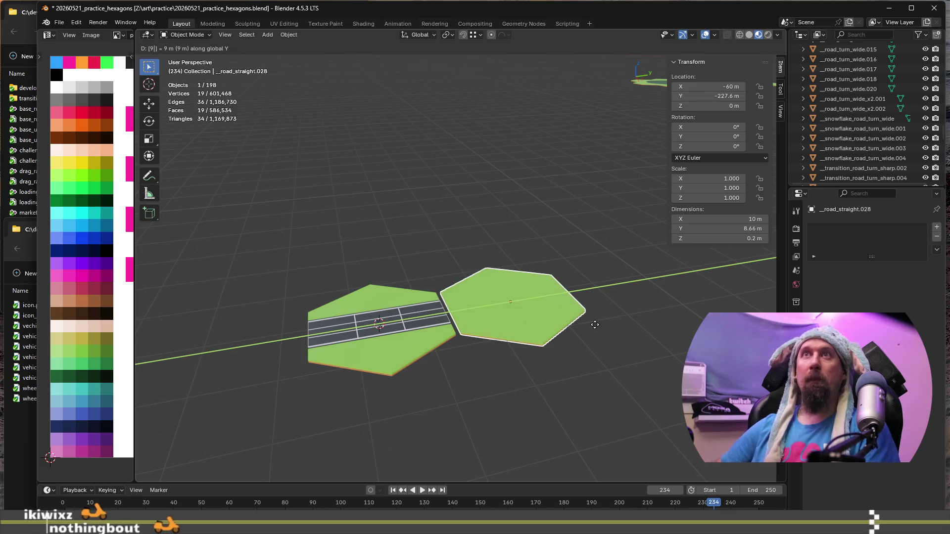
key(BackSpace)
text(8.66)
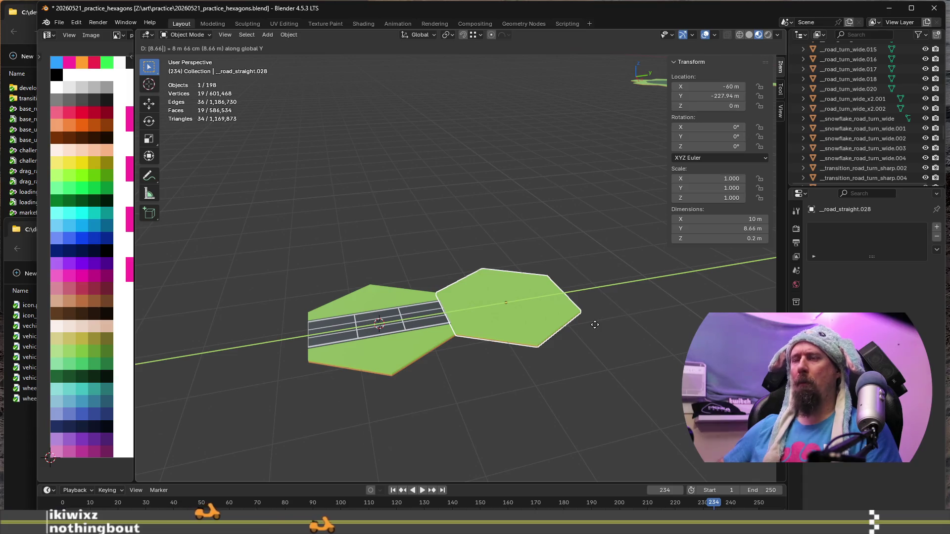
key(Return)
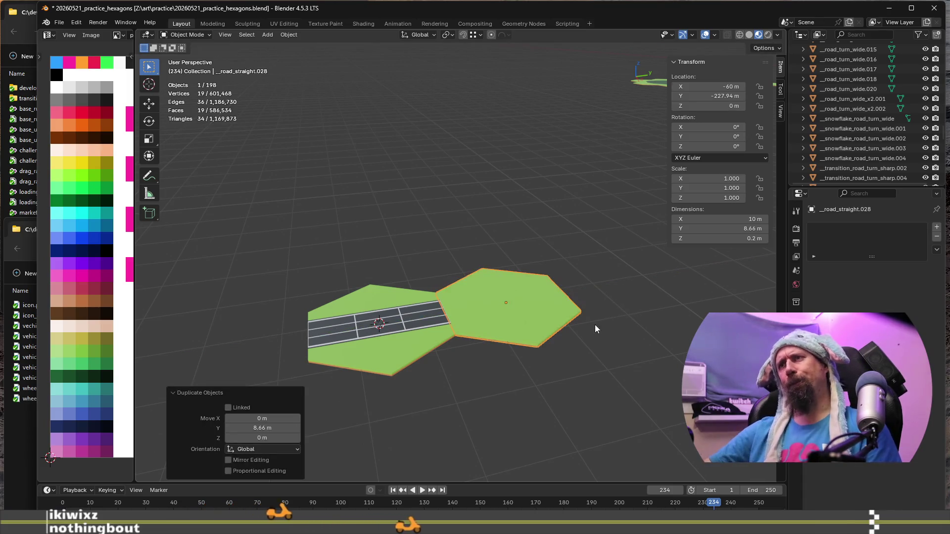
scroll(594, 324, up, 4)
scroll(502, 367, down, 4)
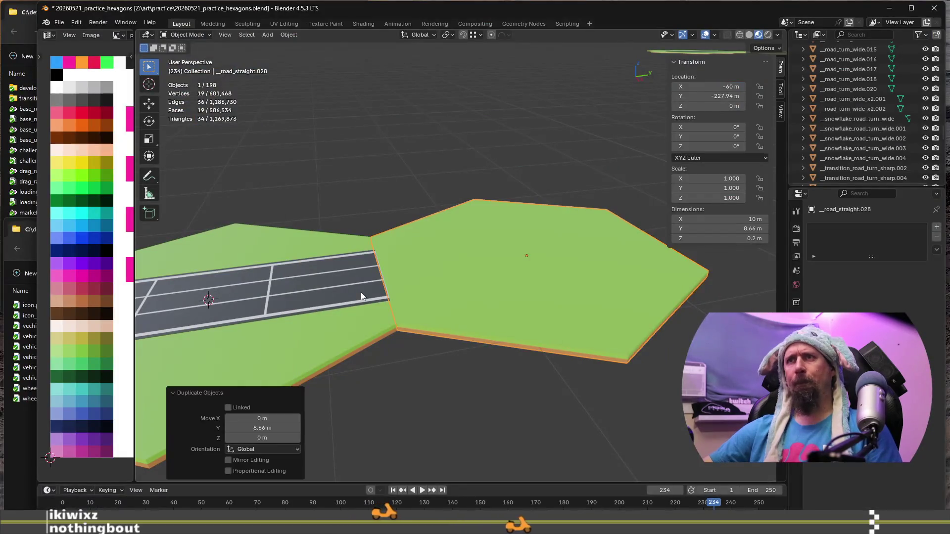
click(360, 292)
scroll(387, 353, down, 1)
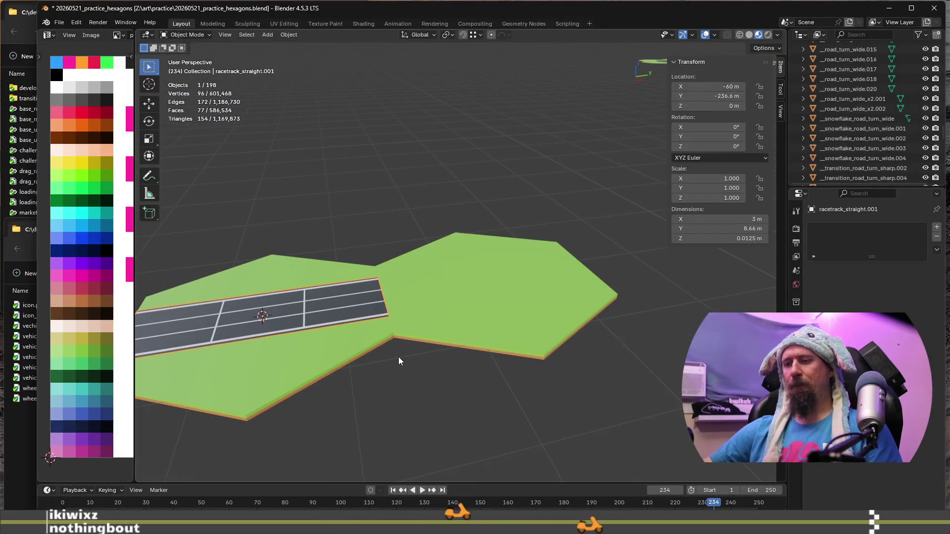
Step: Duplicate the racetrack overlay 8.66 m along Y onto the new hexagon, then deselect and orbit top-down
key(shift+d)
text(y8)
text(66)
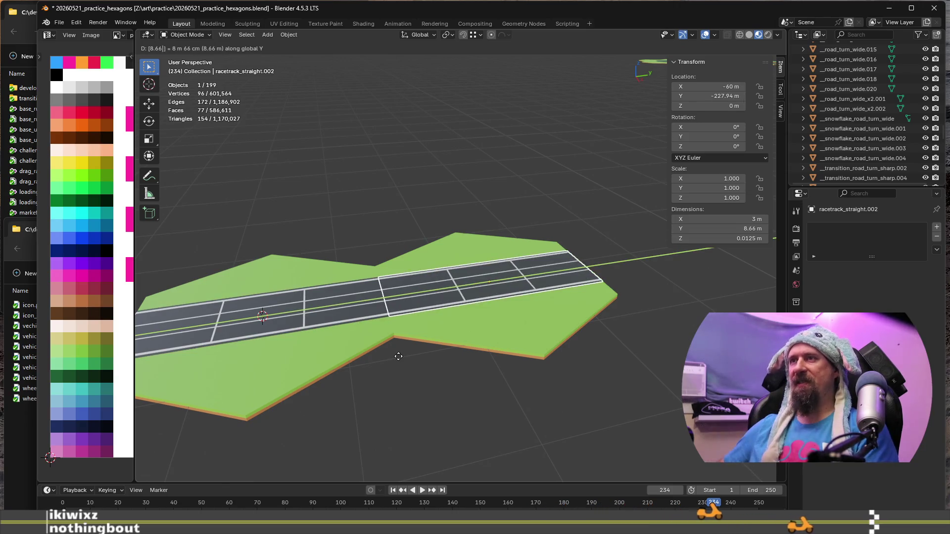
key(Return)
click(397, 419)
mouse_move(397, 419)
middle_down()
mouse_move(416, 333)
mouse_move(360, 357)
mouse_move(456, 356)
middle_up()
scroll(456, 357, up, 5)
scroll(472, 245, up, 3)
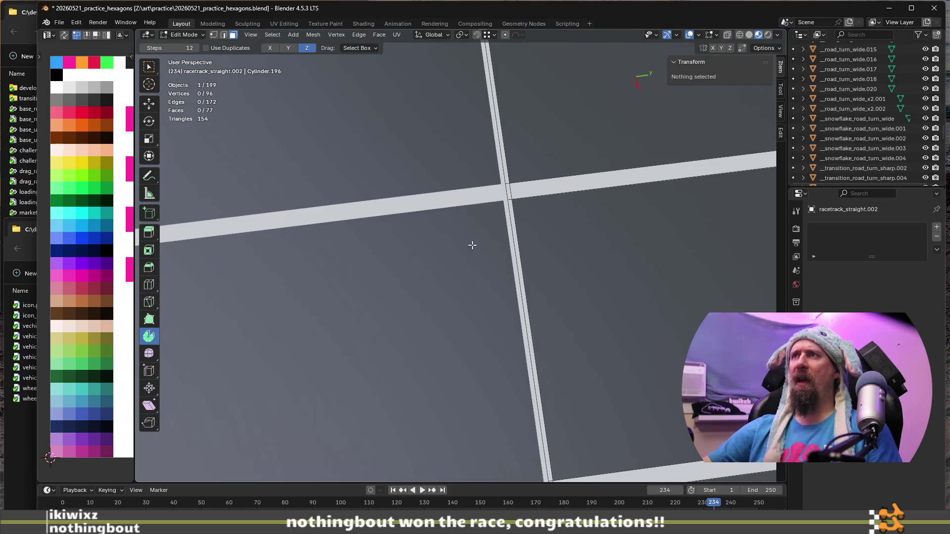
middle_drag(516, 324, 514, 323)
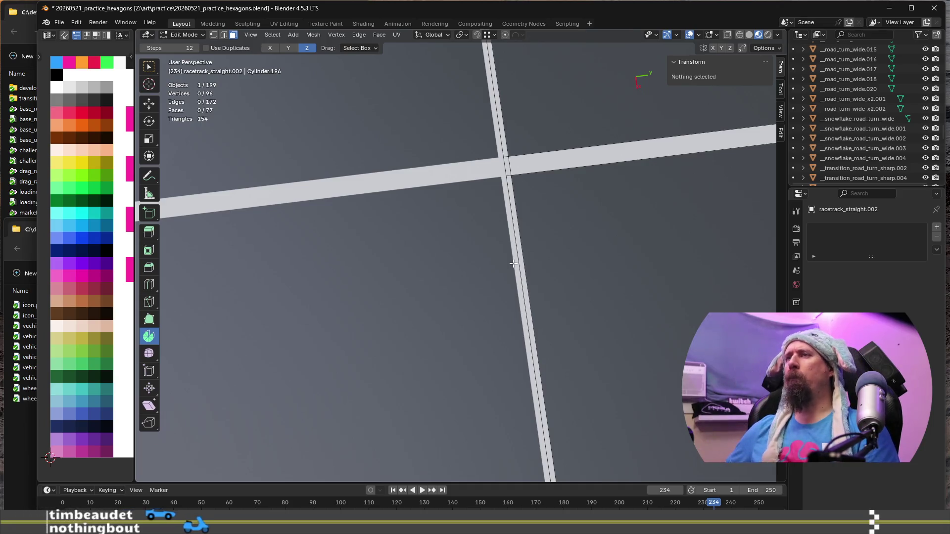
scroll(512, 262, down, 6)
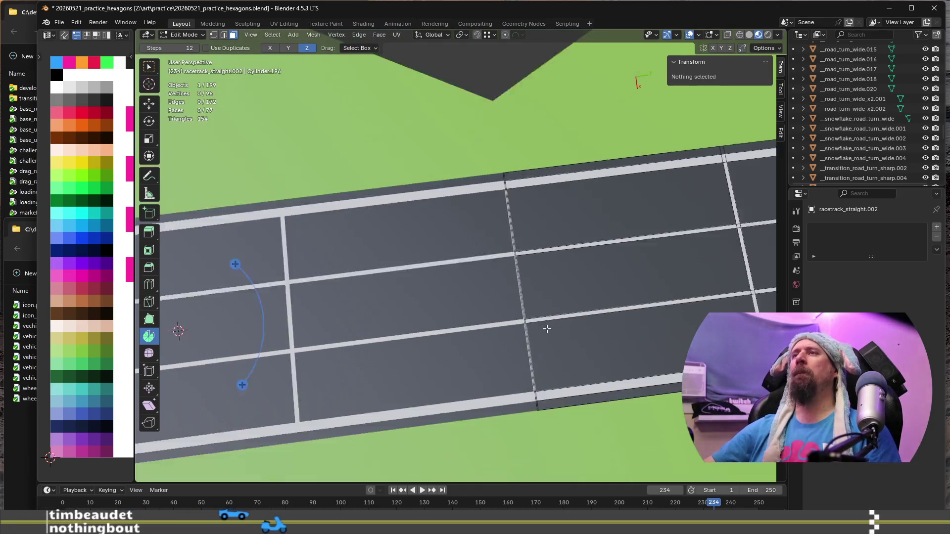
key(Tab)
Step: Delete the extra racetrack copy and select the end edges of the remaining strip in edge mode
key(Delete)
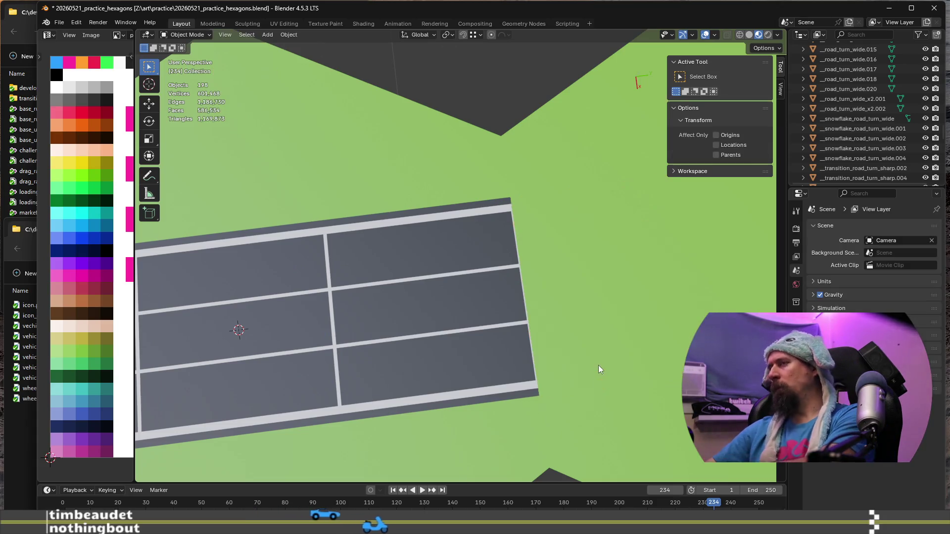
scroll(519, 338, up, 3)
scroll(482, 321, up, 2)
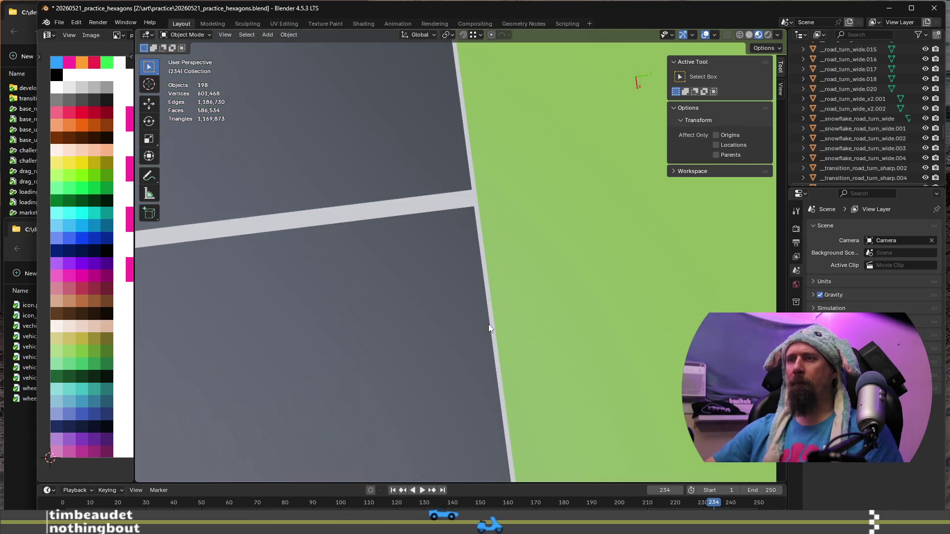
click(488, 335)
key(Tab)
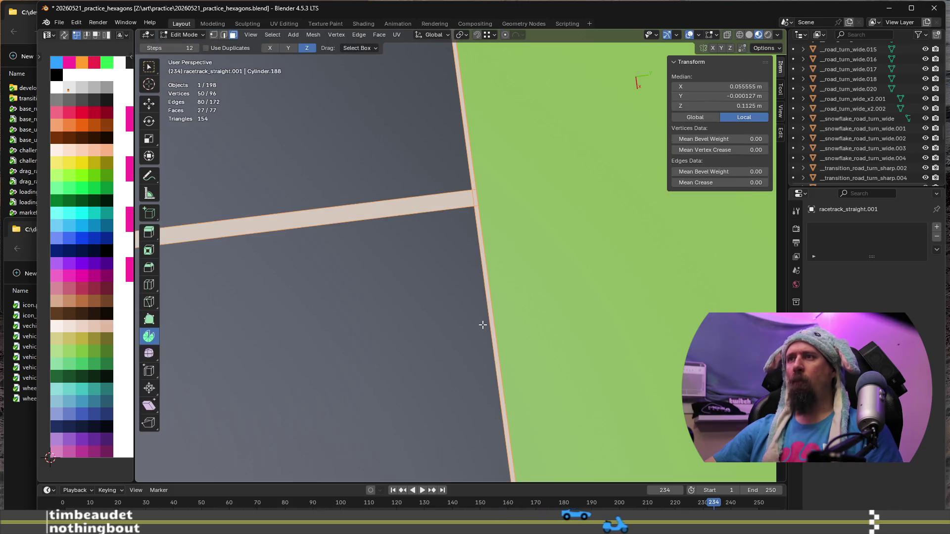
alt+click(485, 326)
key(2)
scroll(490, 357, down, 2)
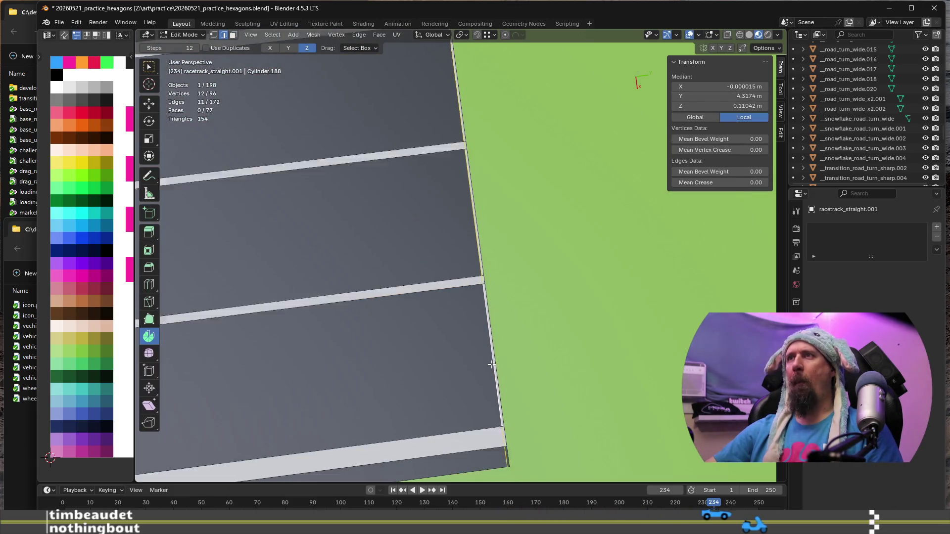
scroll(487, 386, down, 2)
Step: Pull each end edge loop of the strip 0.0125 m inward along Y so it measures 8.66 m
middle_drag(488, 393, 488, 353)
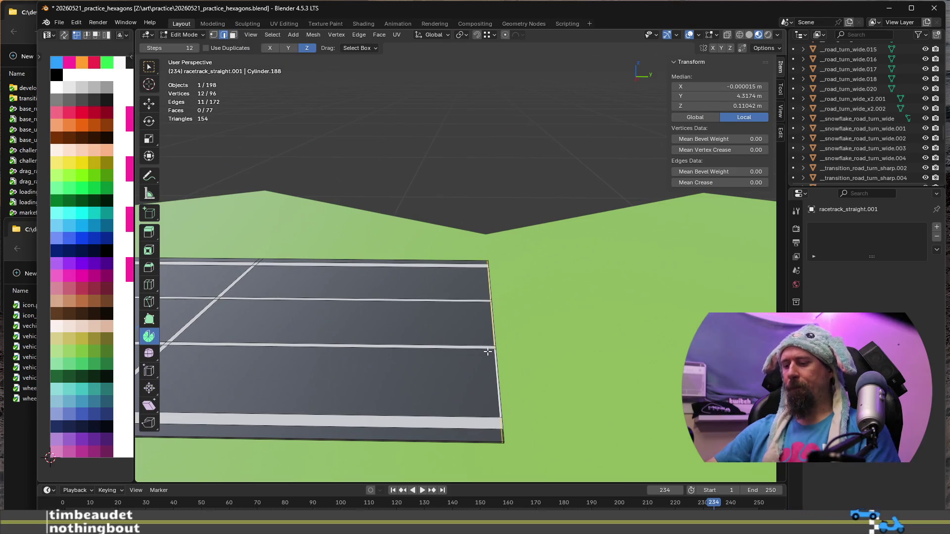
key(g)
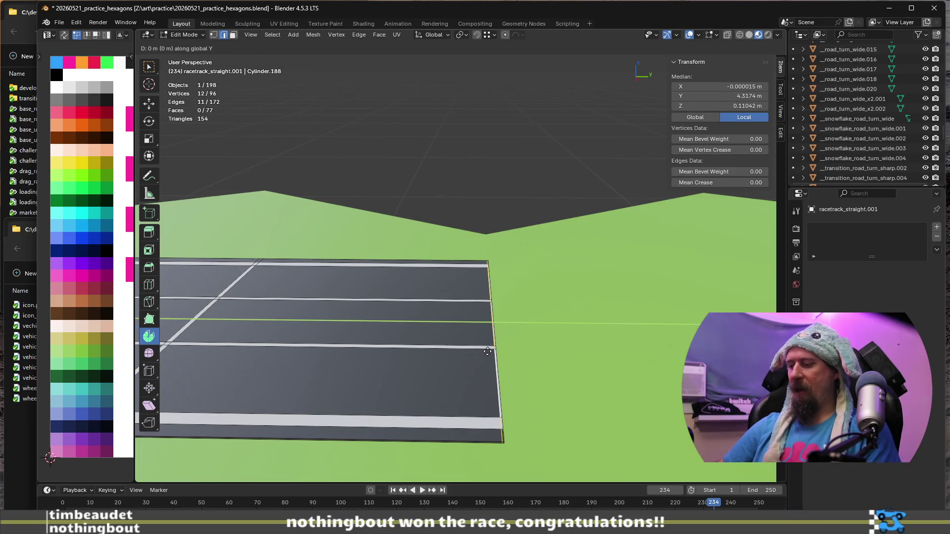
key(Return)
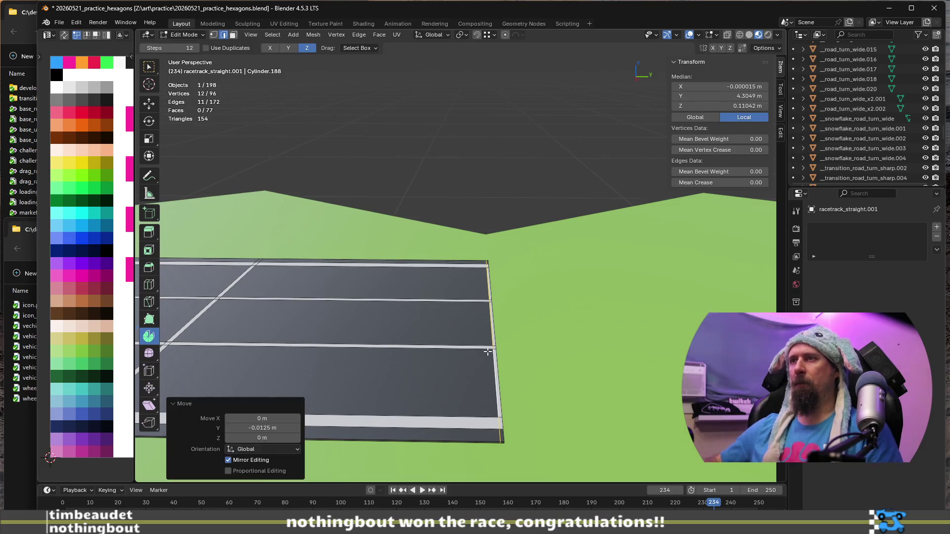
scroll(488, 350, down, 5)
middle_drag(488, 350, 530, 361)
scroll(530, 361, up, 5)
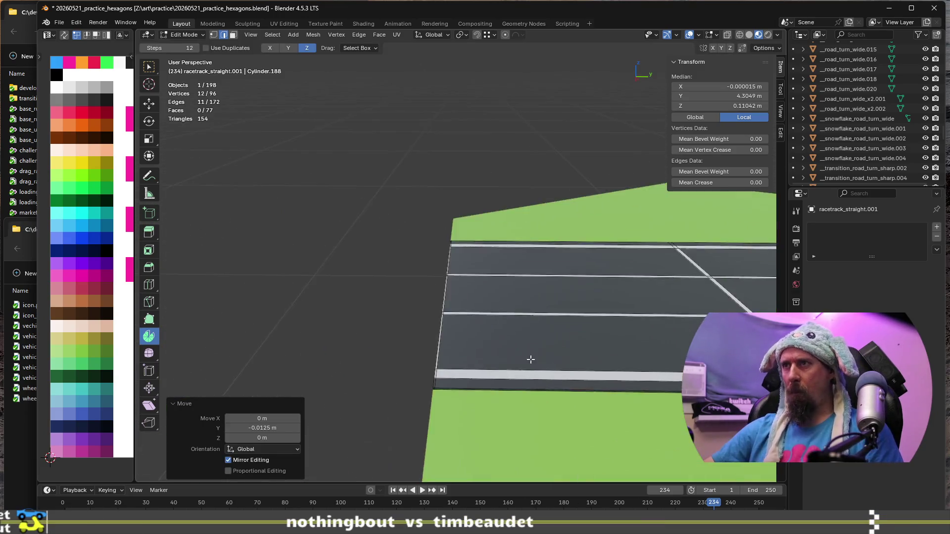
key(ctrl+z)
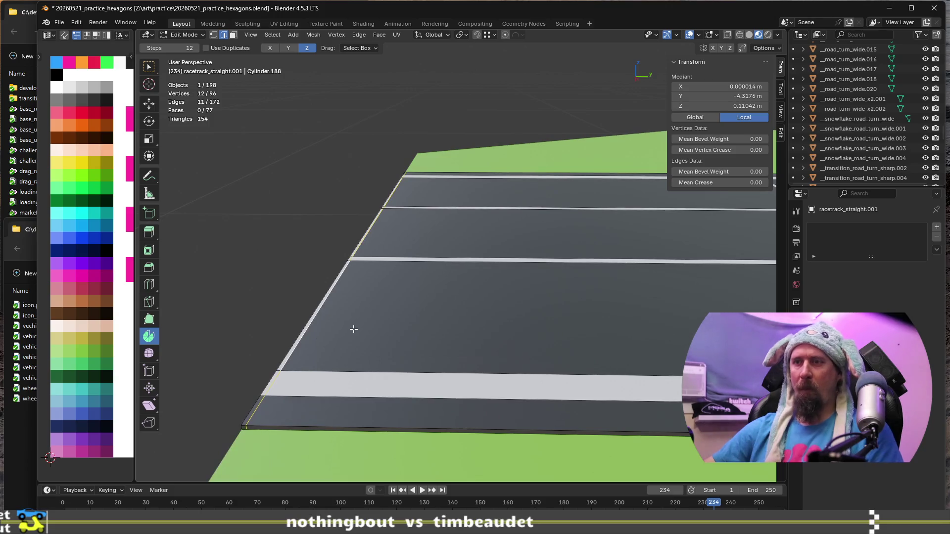
key(g)
key(y)
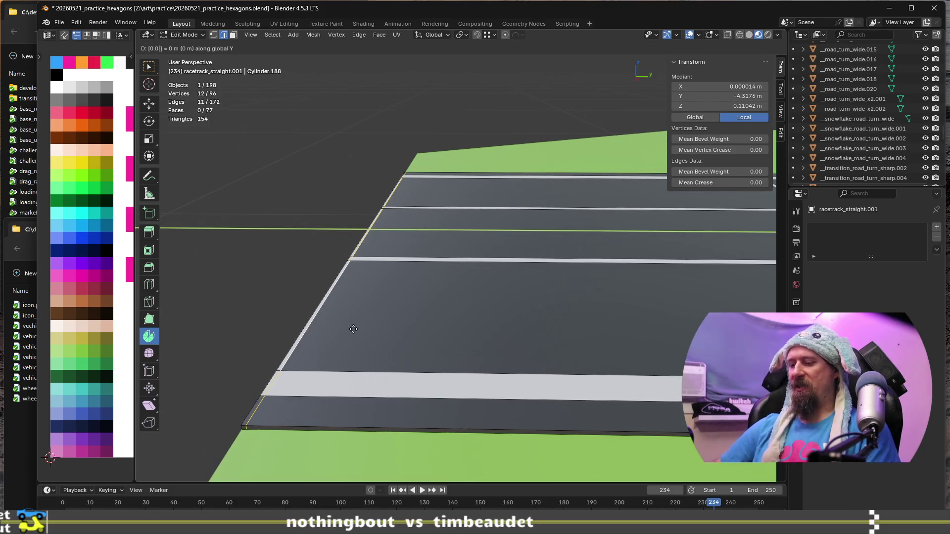
key(Return)
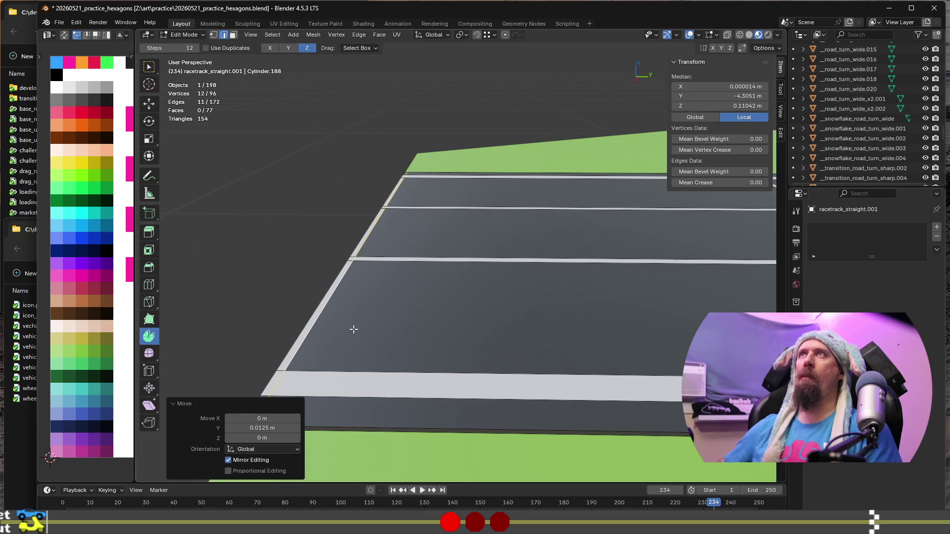
scroll(448, 279, down, 4)
scroll(540, 237, down, 2)
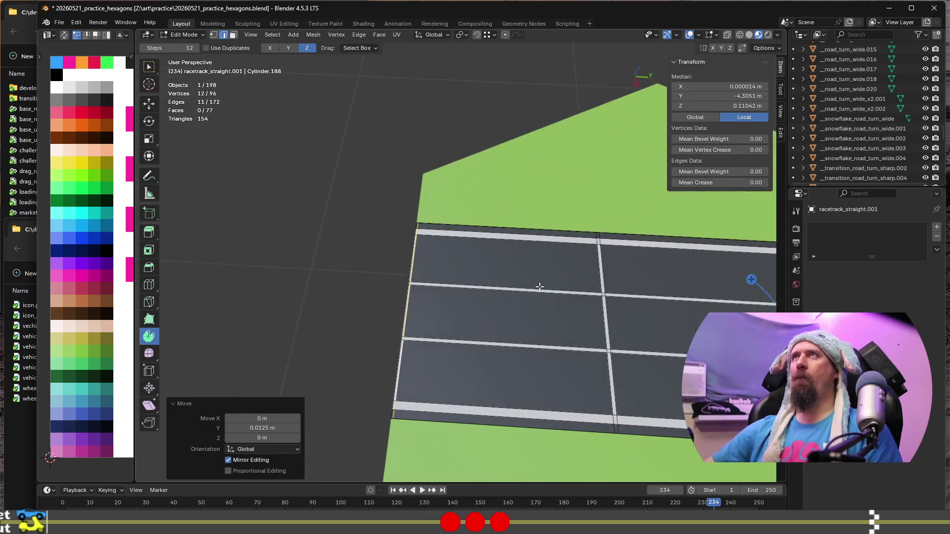
scroll(537, 283, down, 3)
scroll(530, 286, down, 1)
key(Tab)
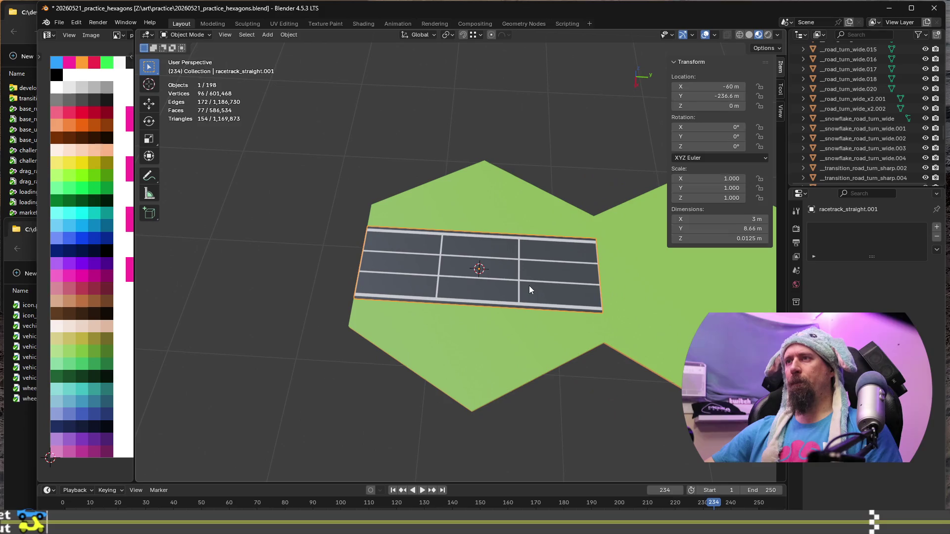
Step: Duplicate the trimmed racetrack strip 8.66 m along Y onto the second hexagon and view both tiles
key(shift+d)
key(y)
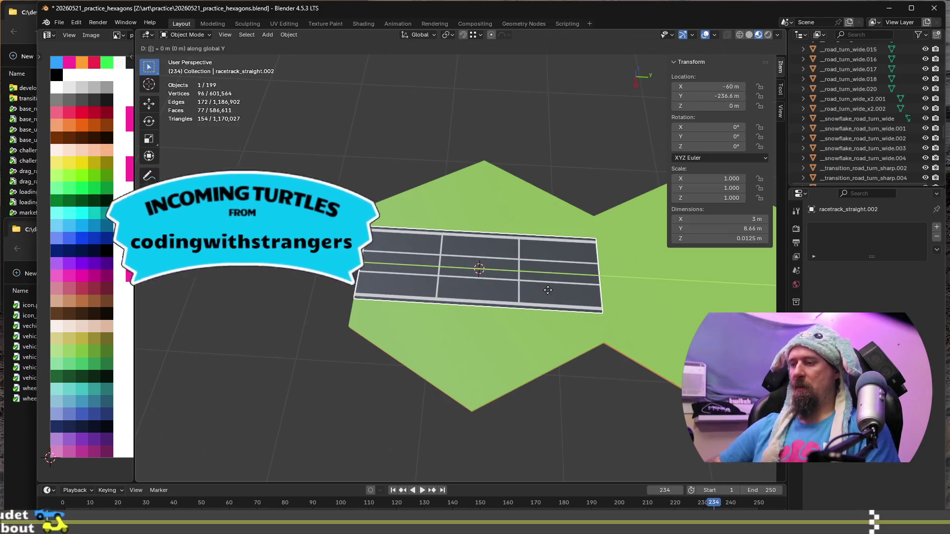
text(8)
text(.56)
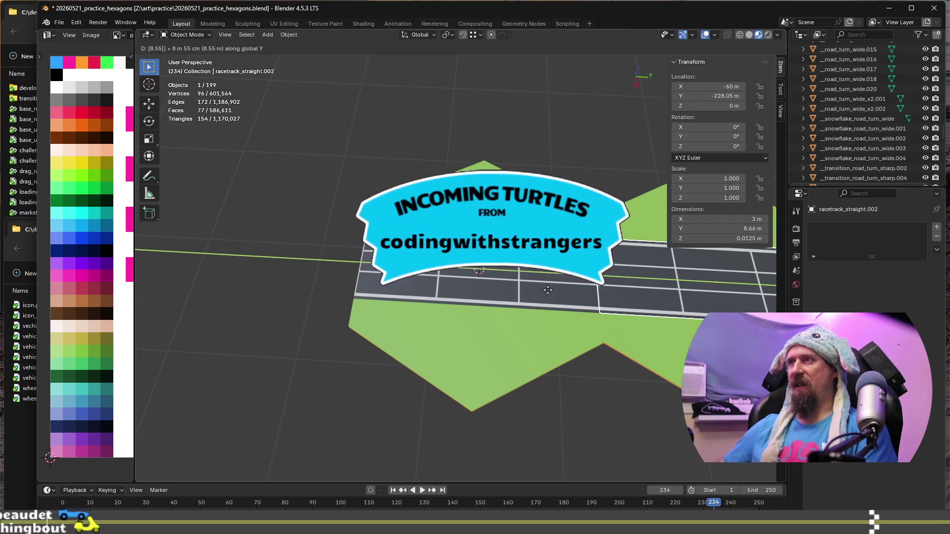
key(BackSpace)
key(BackSpace)
text(66)
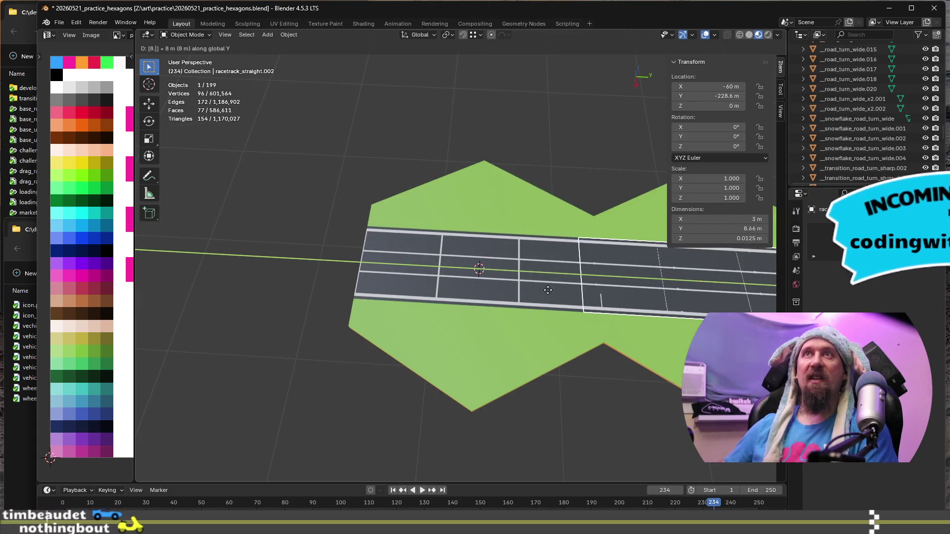
key(Return)
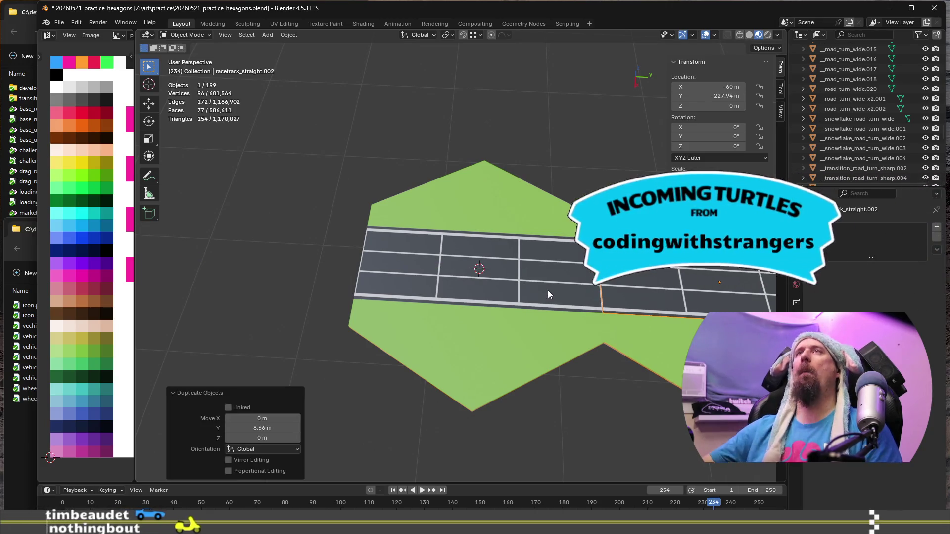
scroll(548, 291, up, 2)
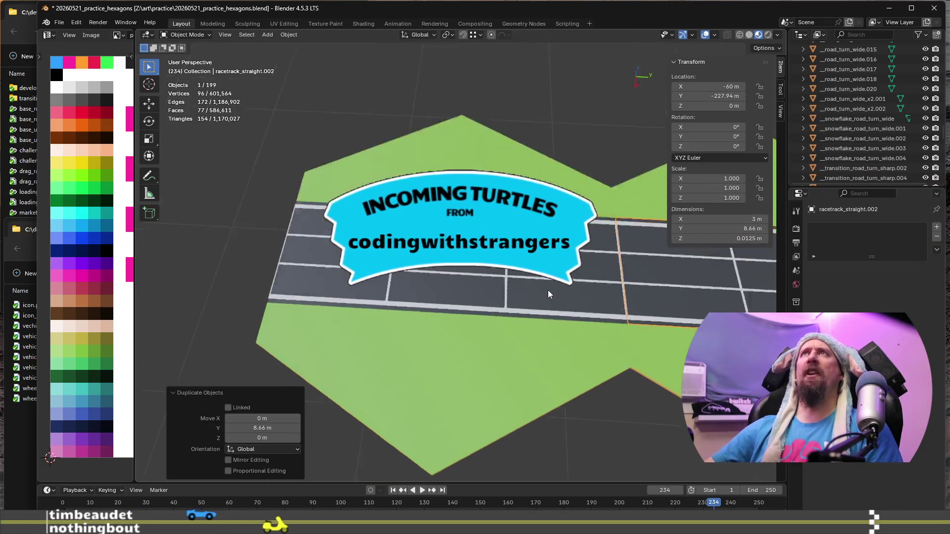
scroll(571, 309, up, 3)
scroll(572, 314, down, 1)
key(Tab)
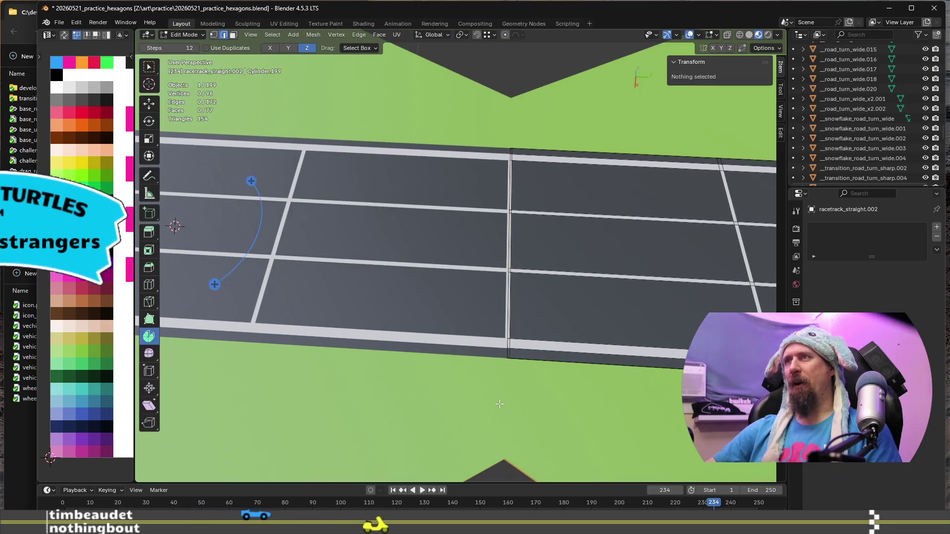
key(Tab)
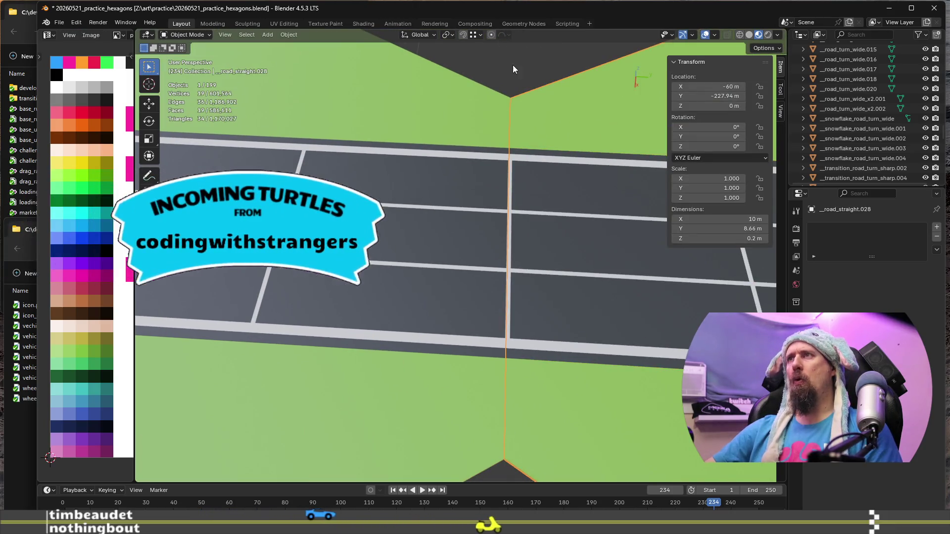
scroll(434, 272, down, 3)
middle_drag(413, 355, 444, 450)
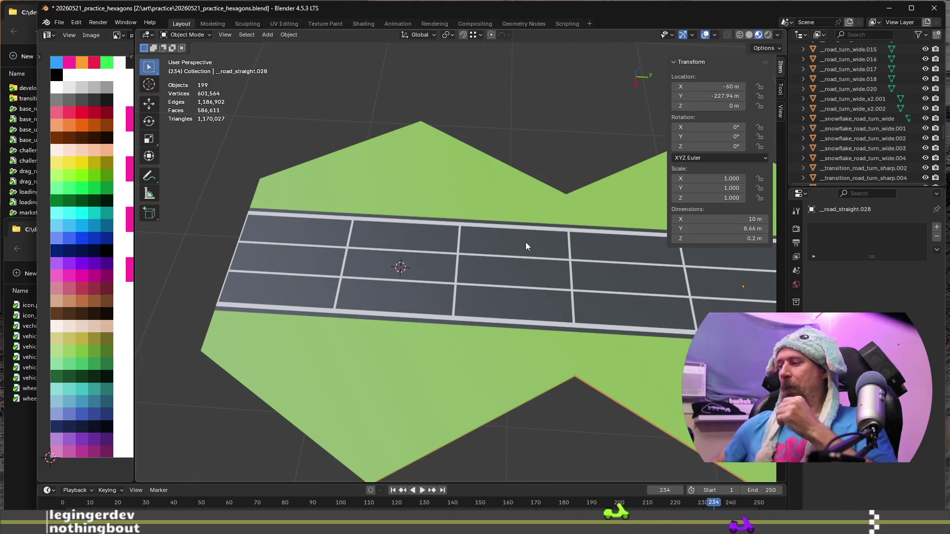
scroll(513, 229, down, 6)
scroll(494, 211, up, 5)
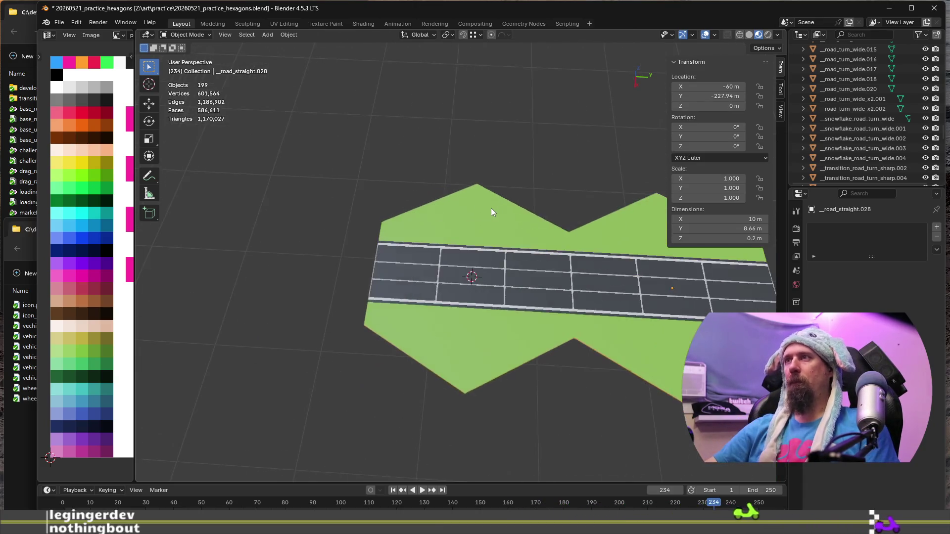
Step: Join the right strip into the right hexagon and the left strip into the left hexagon (Ctrl+J)
shift+middle_drag(525, 207, 405, 192)
click(467, 165)
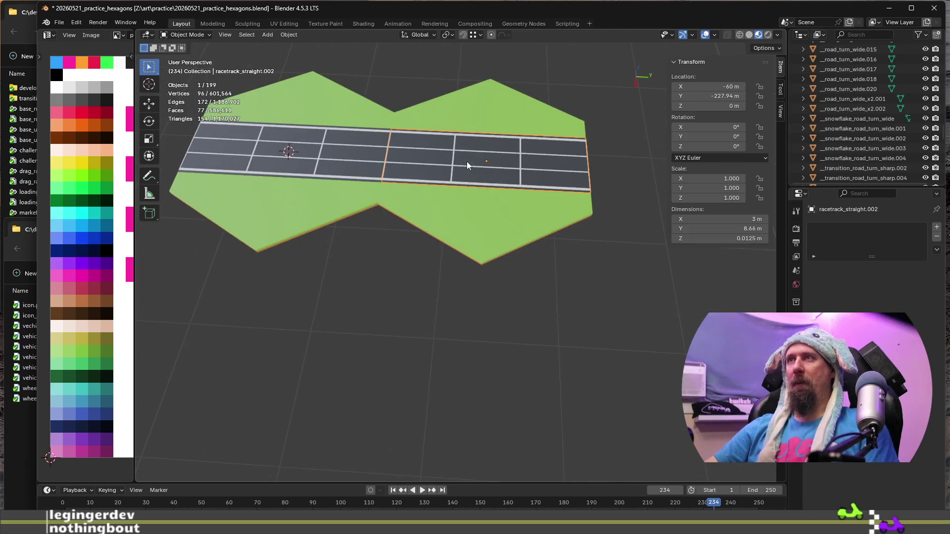
shift+click(471, 208)
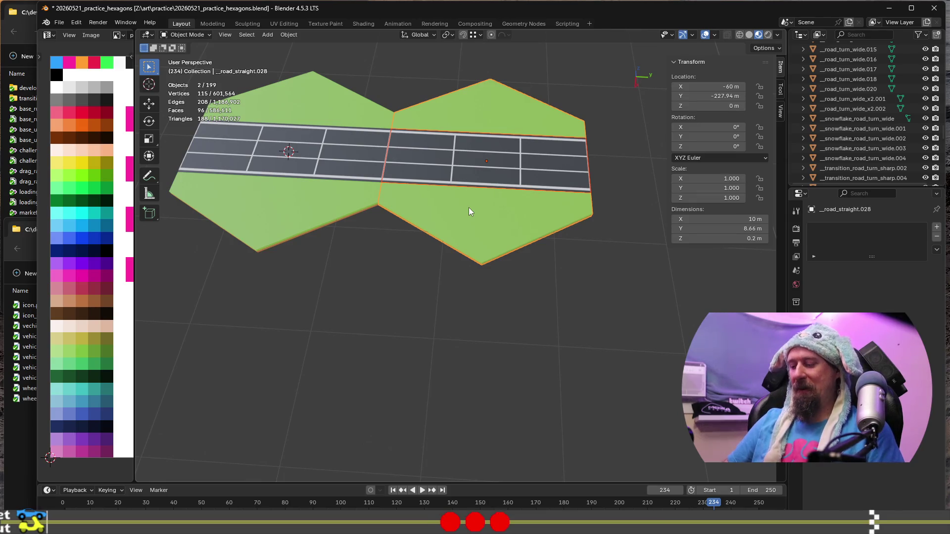
key(ctrl+g)
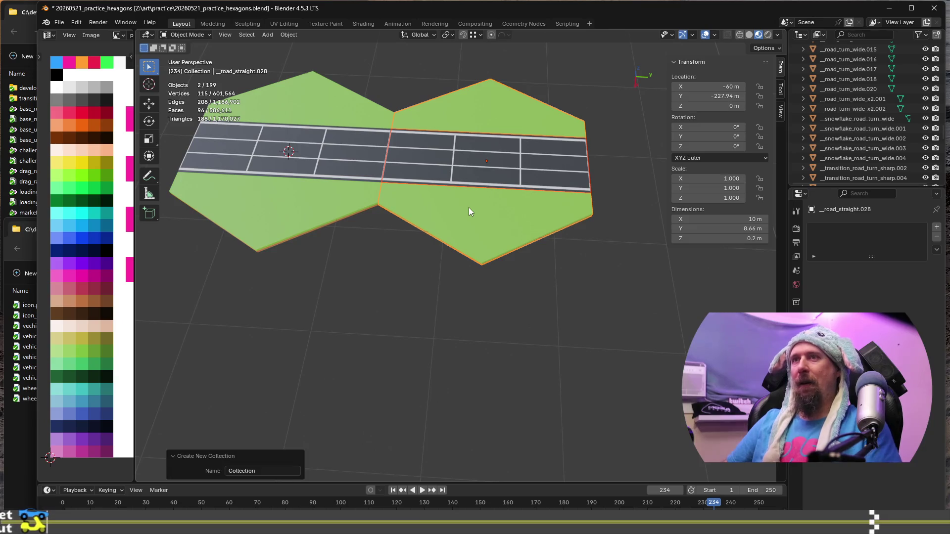
key(ctrl+j)
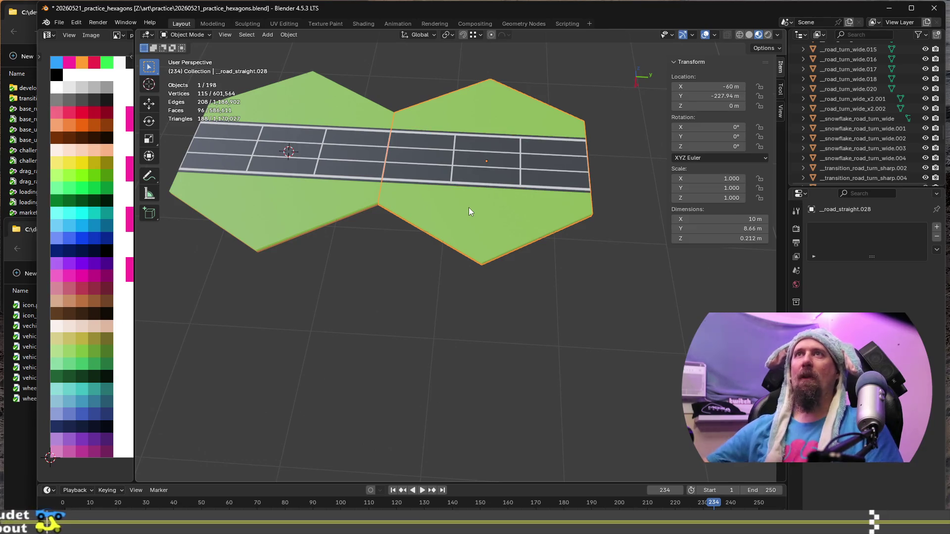
shift+click(330, 192)
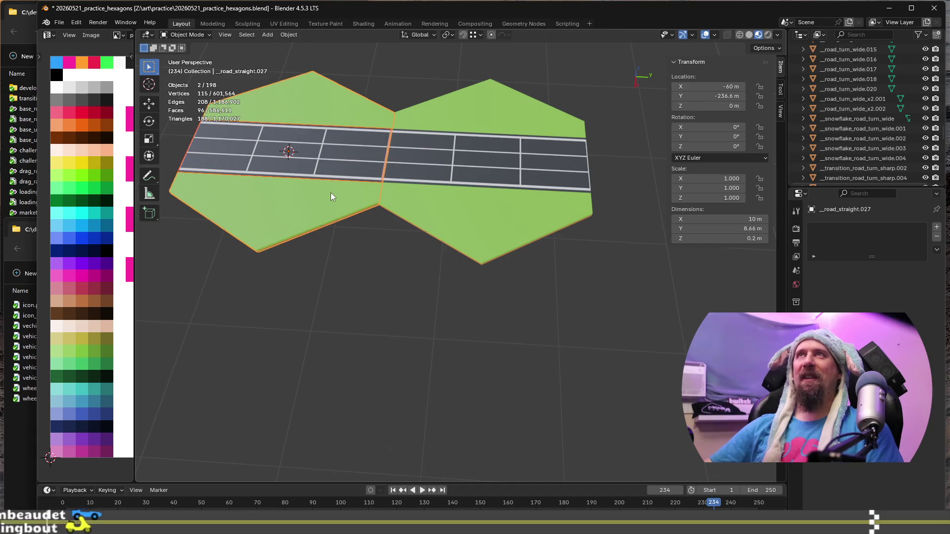
key(ctrl+j)
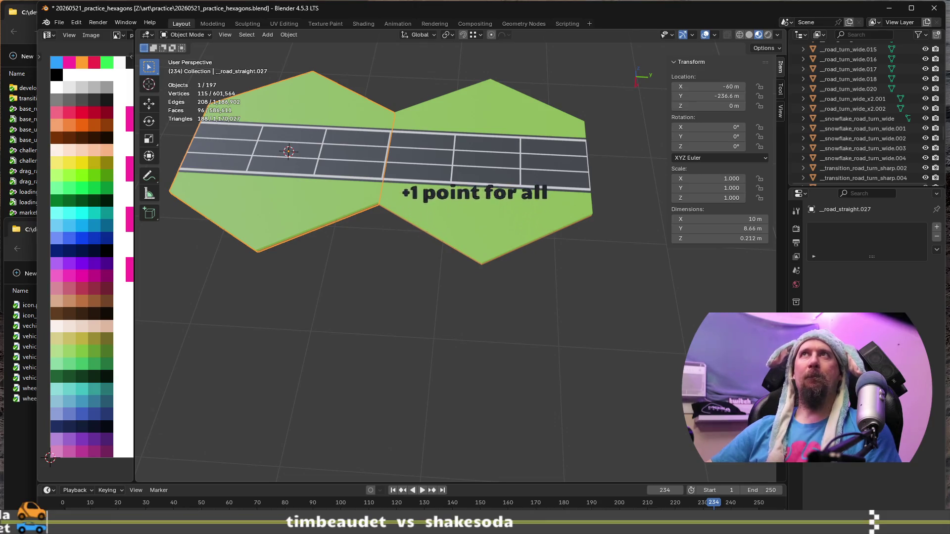
key(alt+Tab)
click(836, 29)
text(blender.orgboulean)
key(Return)
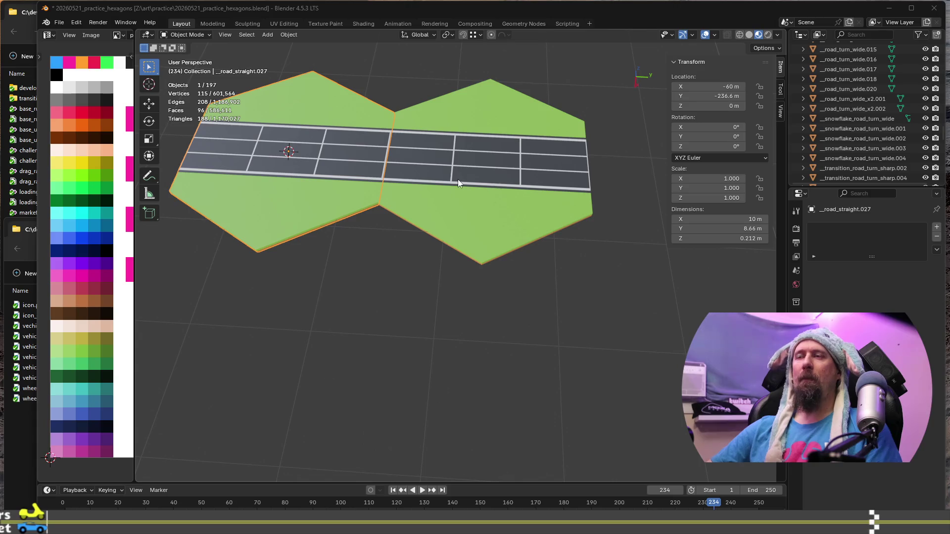
shift+middle_drag(378, 234, 628, 234)
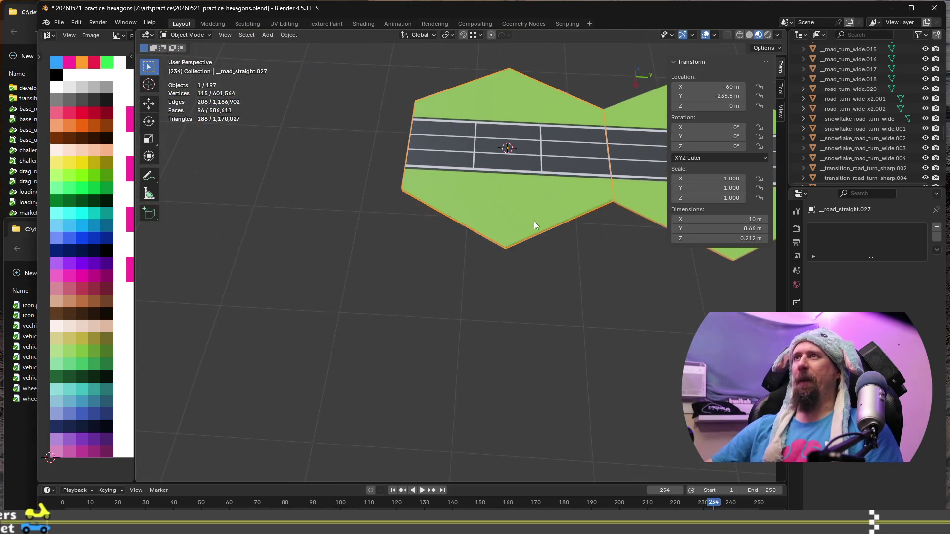
scroll(534, 222, down, 3)
middle_drag(460, 269, 530, 252)
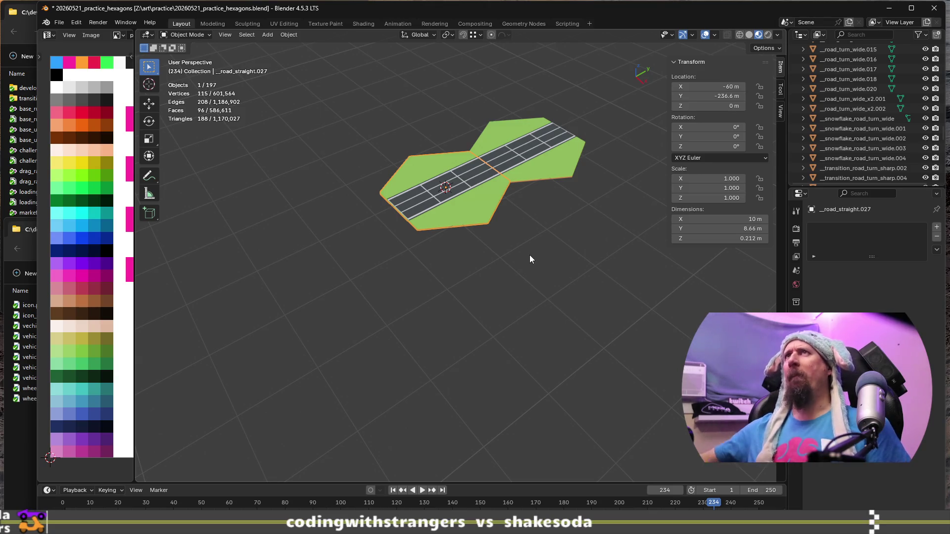
scroll(538, 218, up, 2)
scroll(542, 215, down, 2)
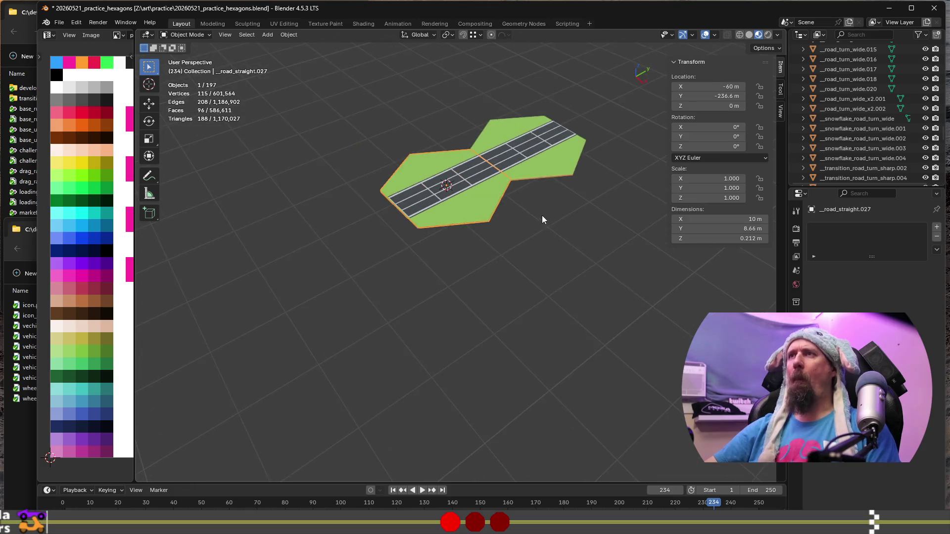
shift+middle_drag(541, 215, 412, 372)
scroll(430, 314, up, 3)
scroll(430, 312, down, 4)
middle_drag(463, 328, 425, 330)
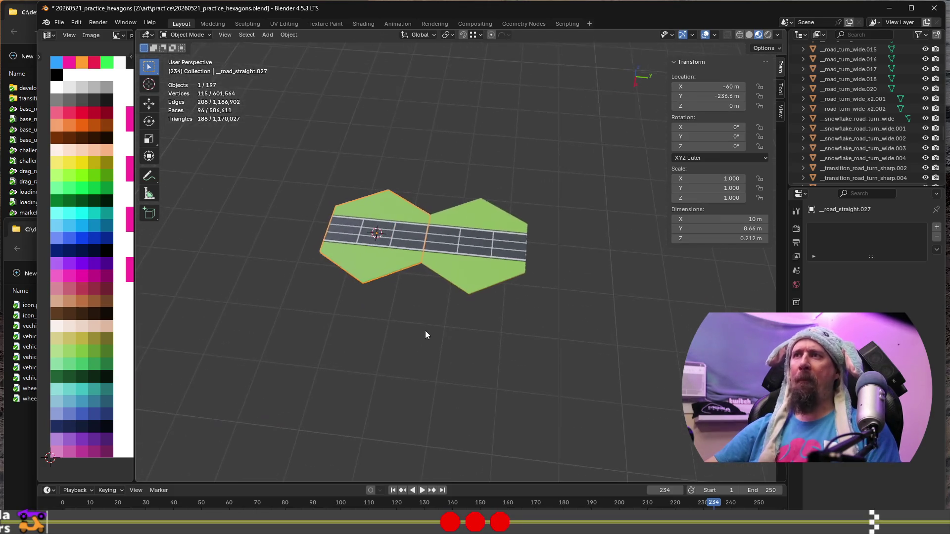
scroll(449, 288, up, 2)
click(525, 272)
mouse_move(525, 272)
middle_down()
mouse_move(510, 257)
mouse_move(389, 289)
mouse_move(440, 254)
middle_up()
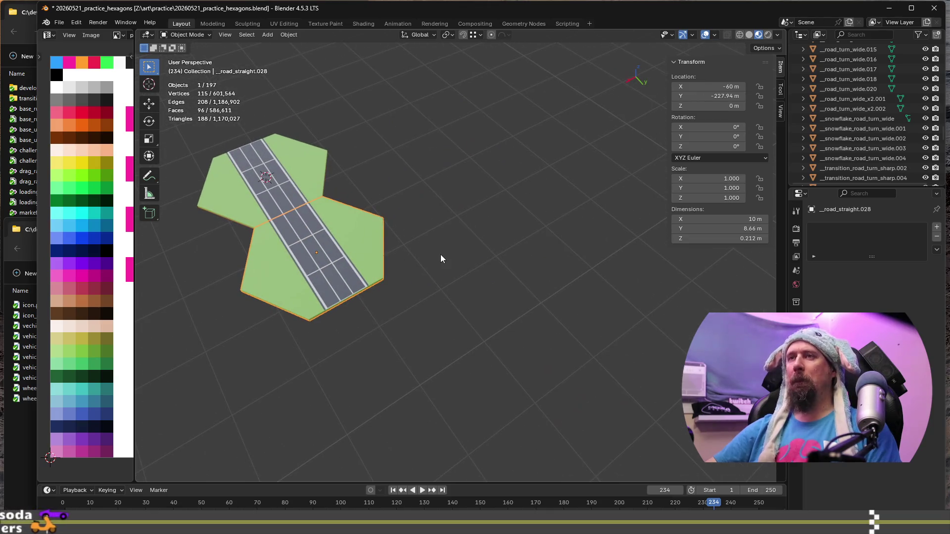
key(shift+d)
right_click(503, 218)
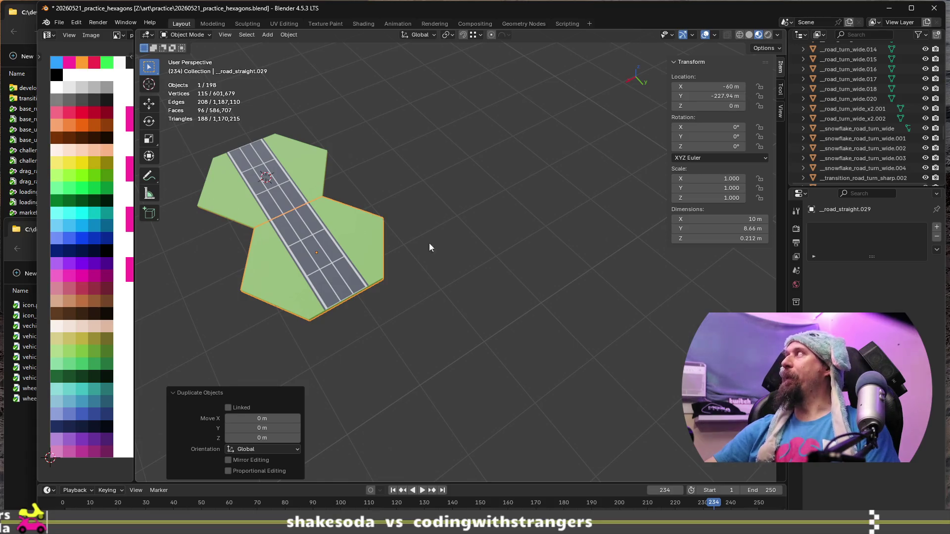
scroll(345, 284, up, 2)
shift+middle_drag(345, 281, 521, 246)
scroll(520, 245, up, 2)
scroll(438, 238, down, 1)
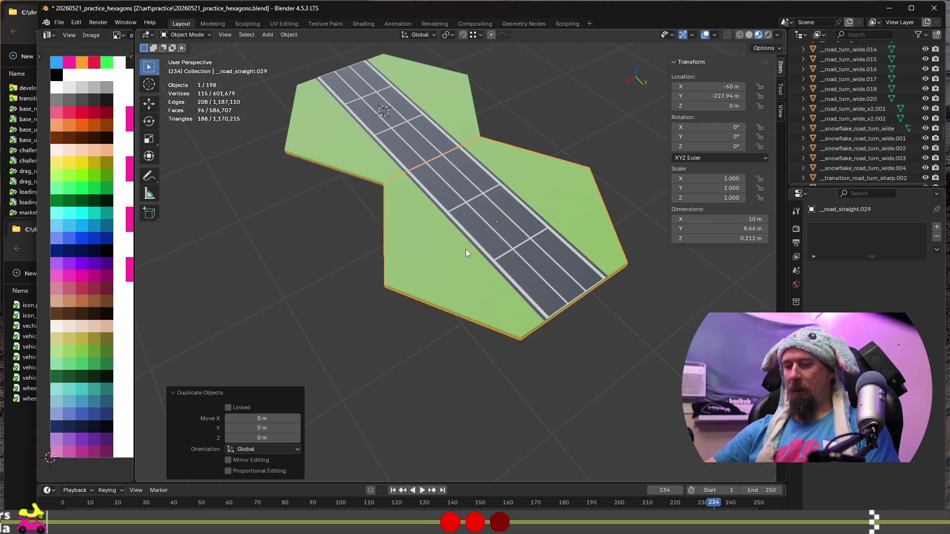
click(466, 248)
key(g)
click(476, 343)
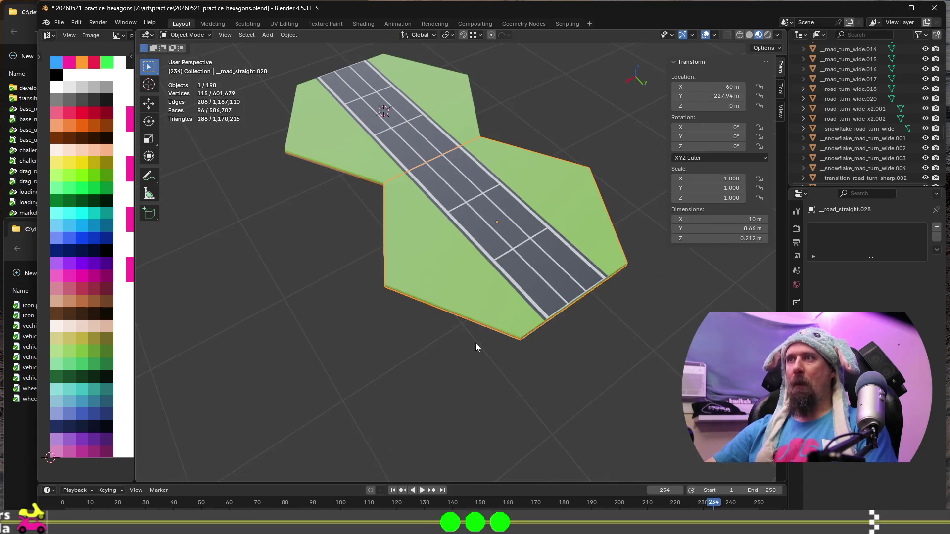
scroll(517, 358, down, 3)
scroll(516, 361, down, 2)
mouse_move(486, 340)
shift+middle_down()
mouse_move(420, 285)
mouse_move(460, 269)
shift+middle_up()
scroll(457, 289, up, 1)
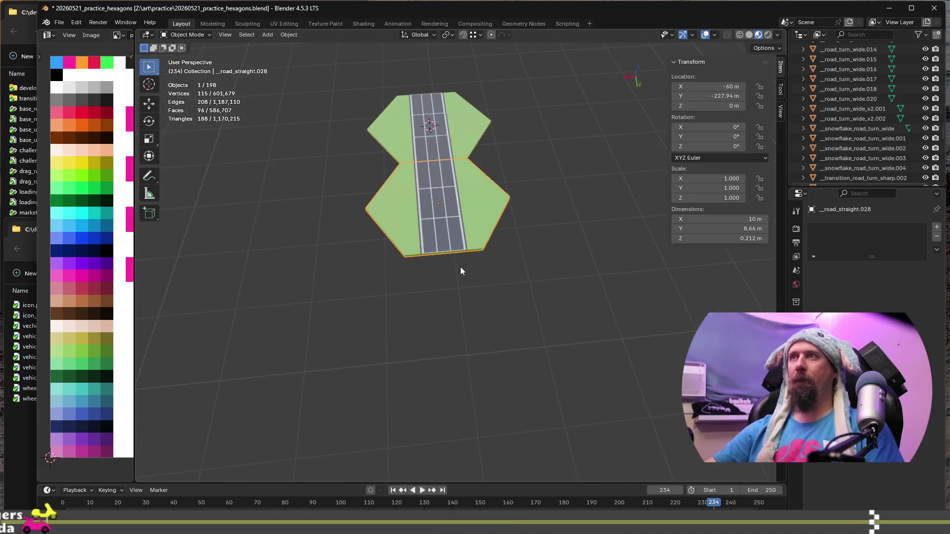
scroll(467, 262, up, 1)
key(Delete)
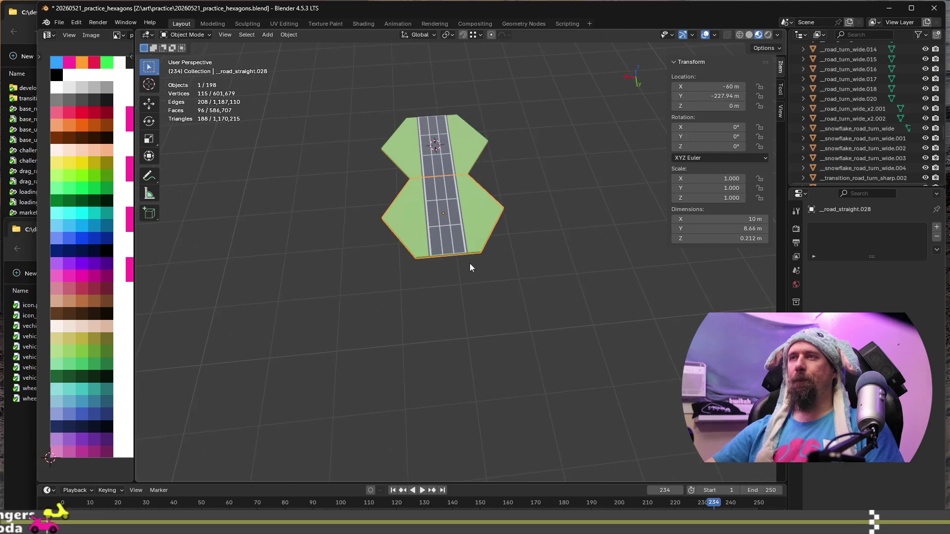
click(465, 232)
key(g)
key(Escape)
click(475, 154)
key(KP_Decimal)
mouse_move(464, 138)
middle_down()
mouse_move(474, 243)
mouse_move(409, 241)
mouse_move(403, 250)
middle_up()
scroll(403, 251, down, 2)
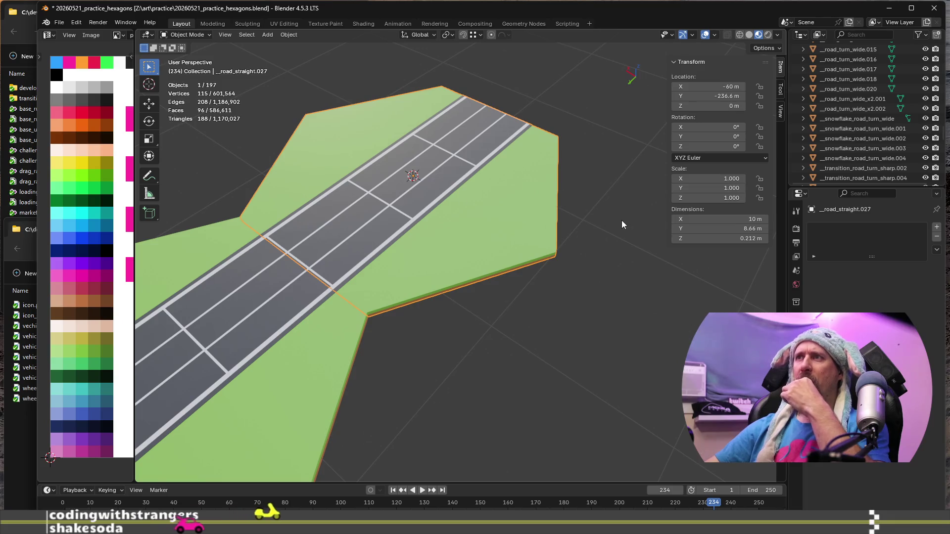
Step: Duplicate a tile edge in place, add a second edge, and separate the pair into a new object by selection
key(Tab)
click(361, 306)
scroll(362, 306, up, 1)
scroll(375, 321, up, 1)
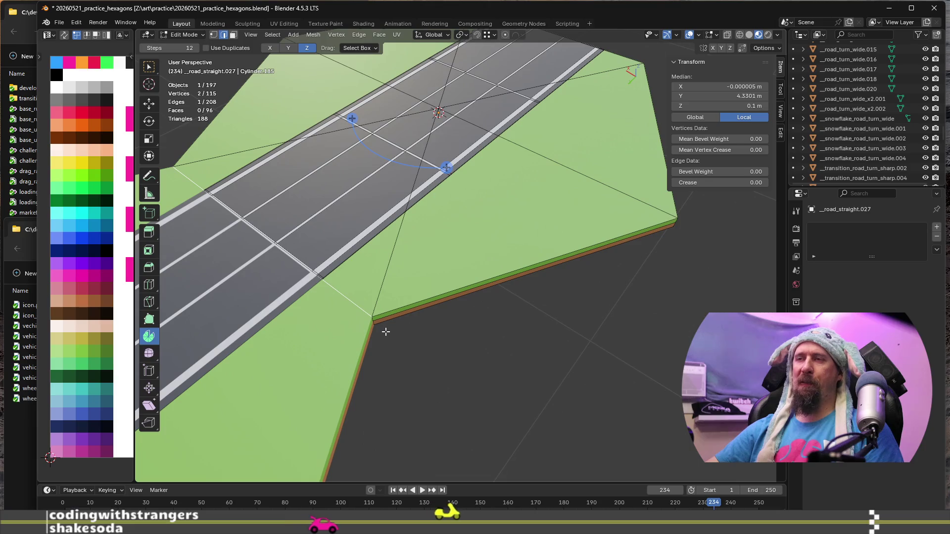
scroll(384, 331, down, 4)
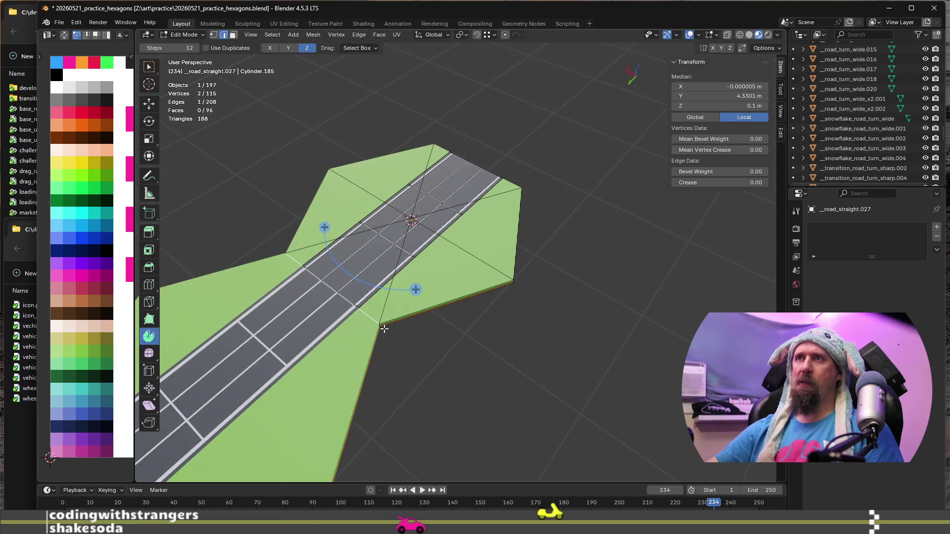
scroll(384, 331, up, 2)
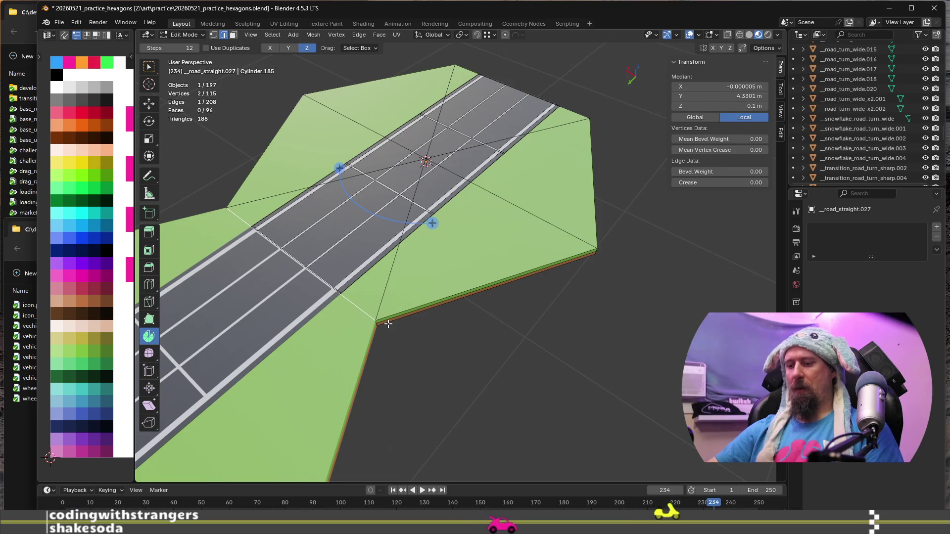
key(e)
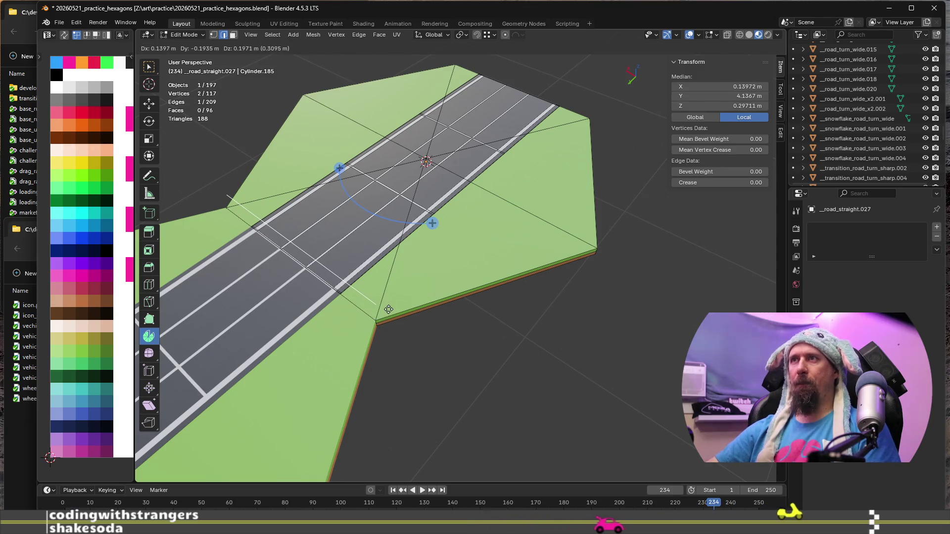
key(Escape)
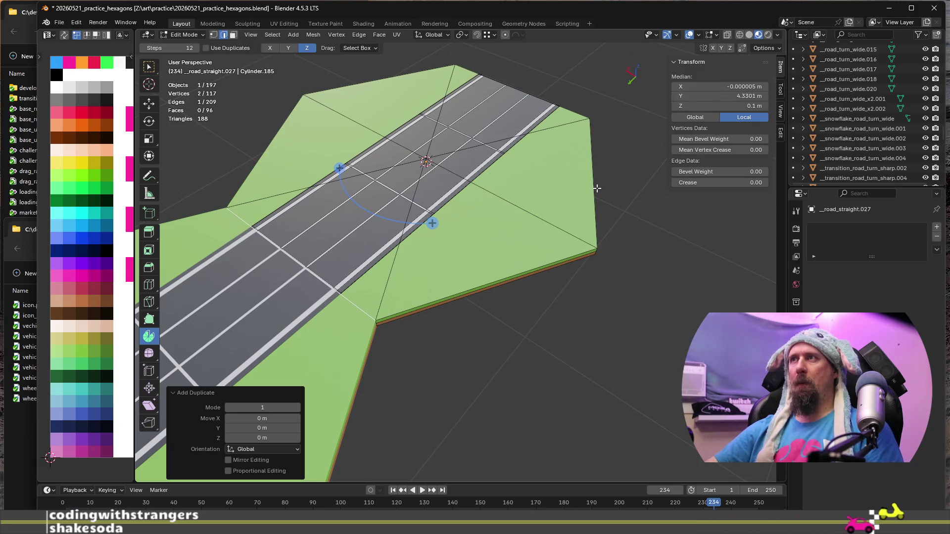
key(ctrl+z)
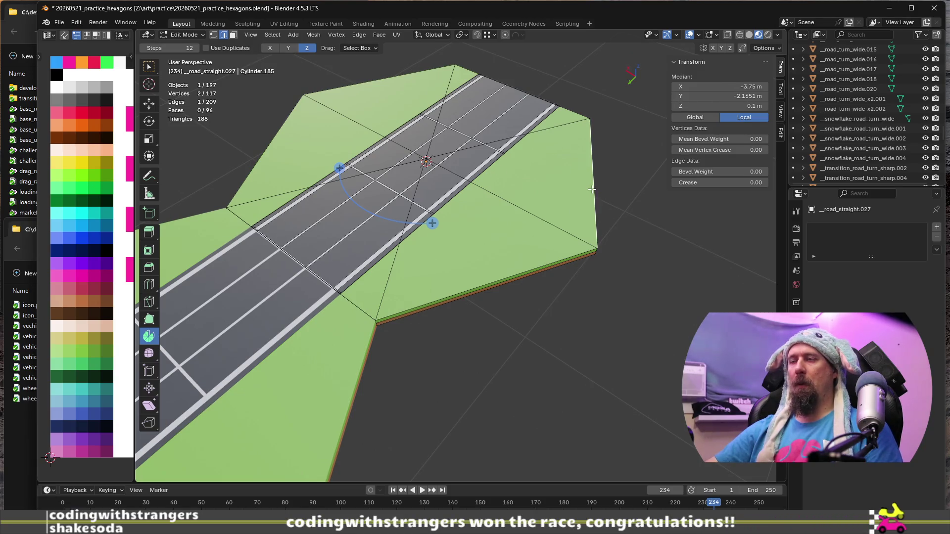
key(shift+d)
key(Escape)
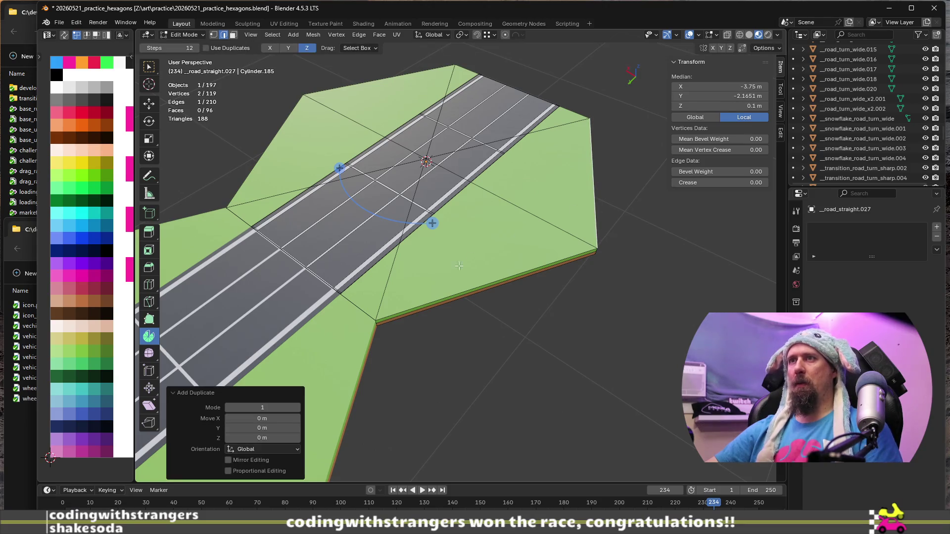
shift+click(363, 312)
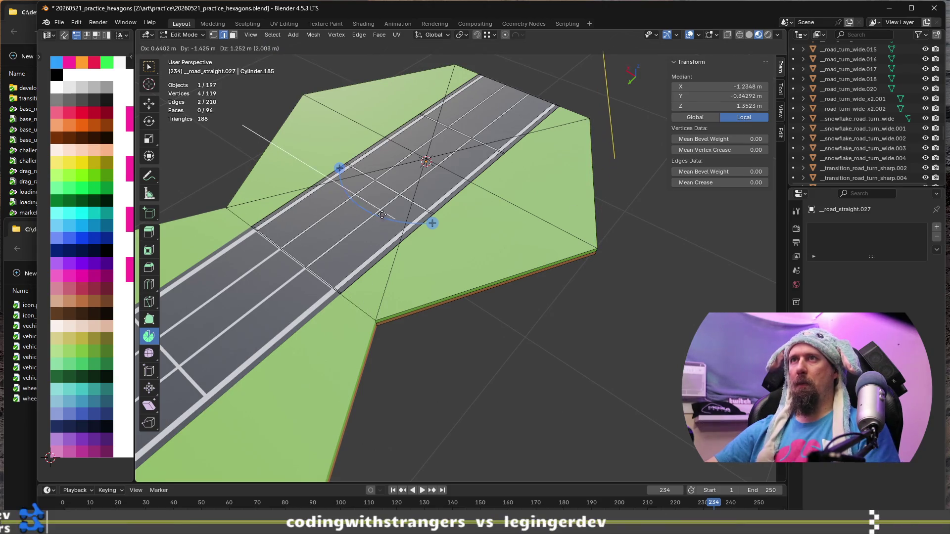
key(p)
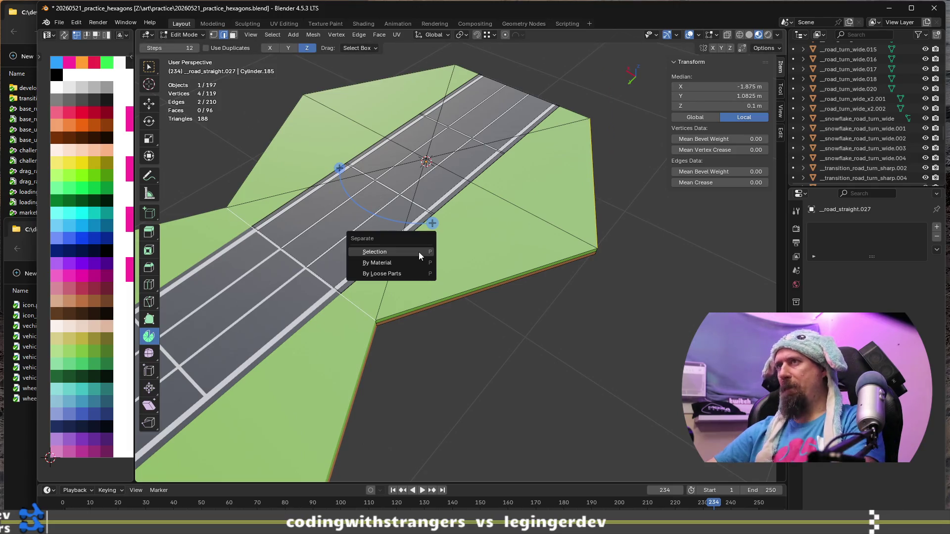
click(418, 252)
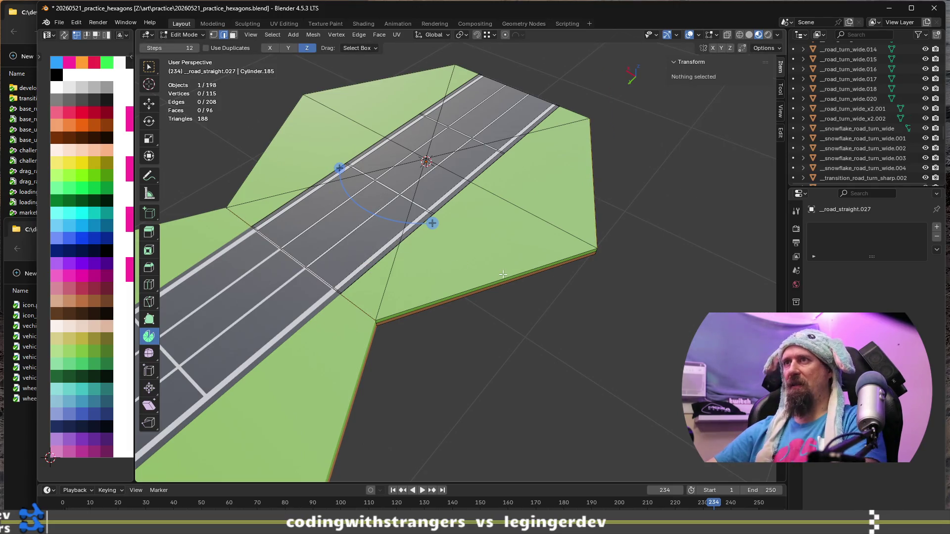
key(a)
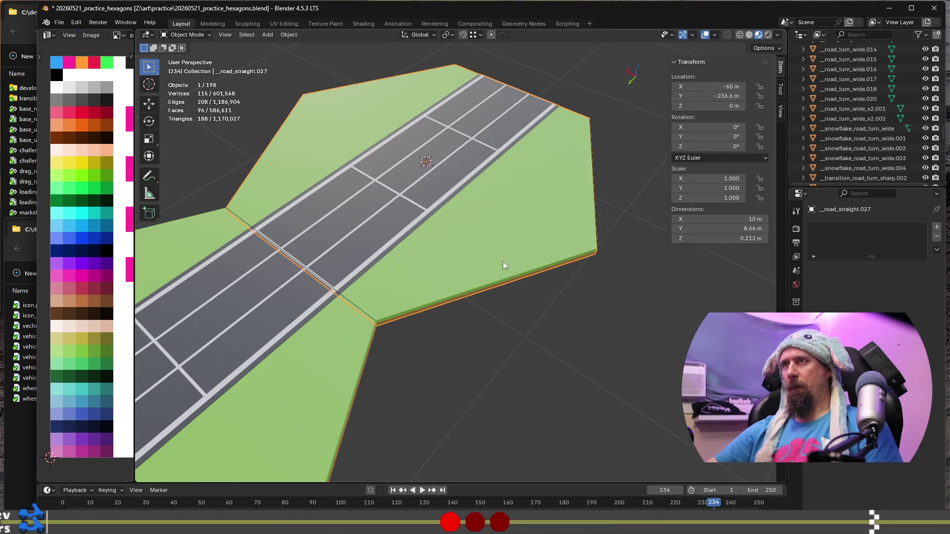
Step: Isolate the separated edges and slide a vertex along the long diagonal edge
key(slash)
click(378, 319)
key(shift+v)
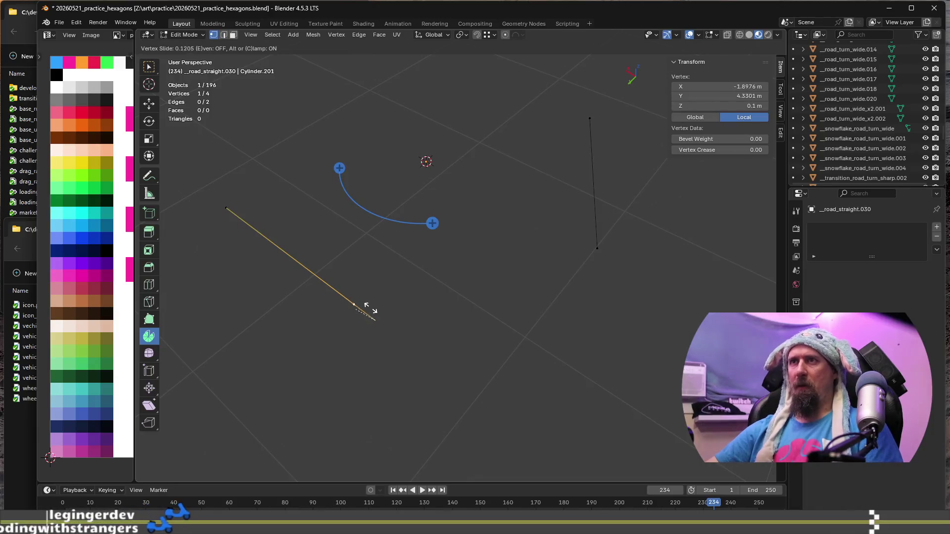
click(632, 450)
mouse_move(600, 435)
middle_down()
mouse_move(524, 289)
mouse_move(490, 260)
mouse_move(390, 247)
middle_up()
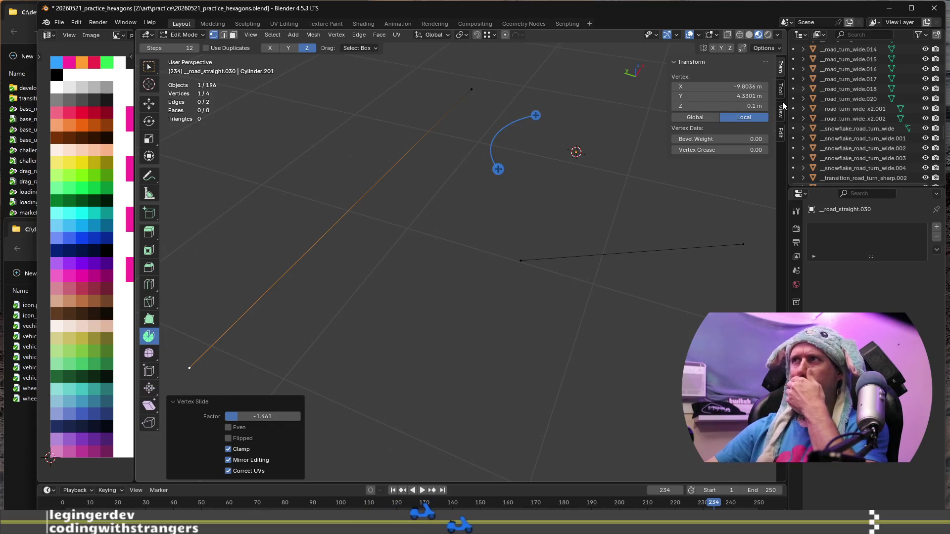
Step: Turn on Auto Merge with edge/face splitting and lengthen the right-hand edge by sliding its vertex
click(782, 89)
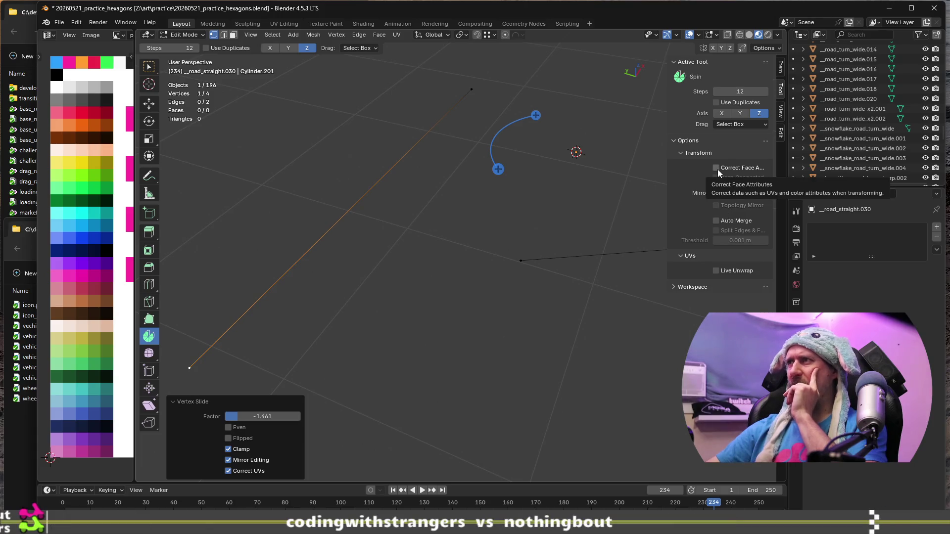
click(718, 221)
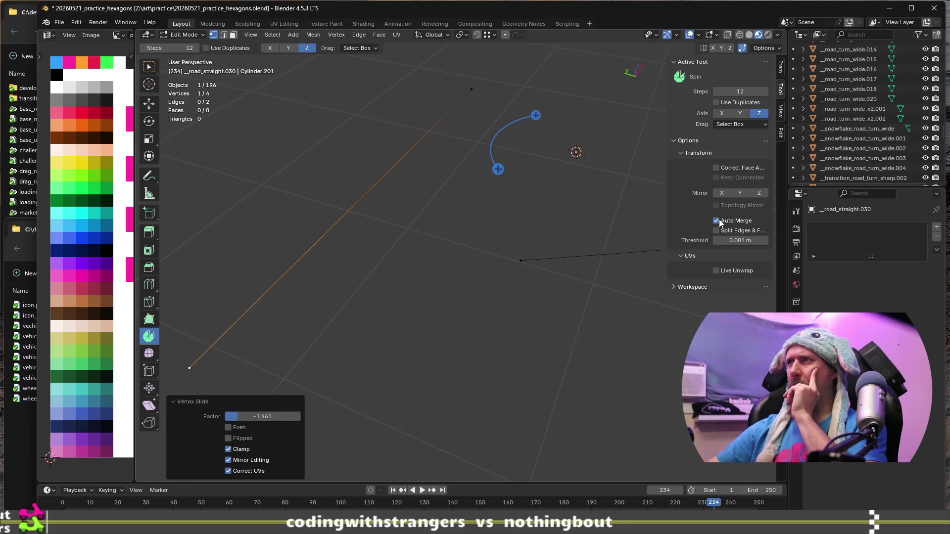
click(517, 258)
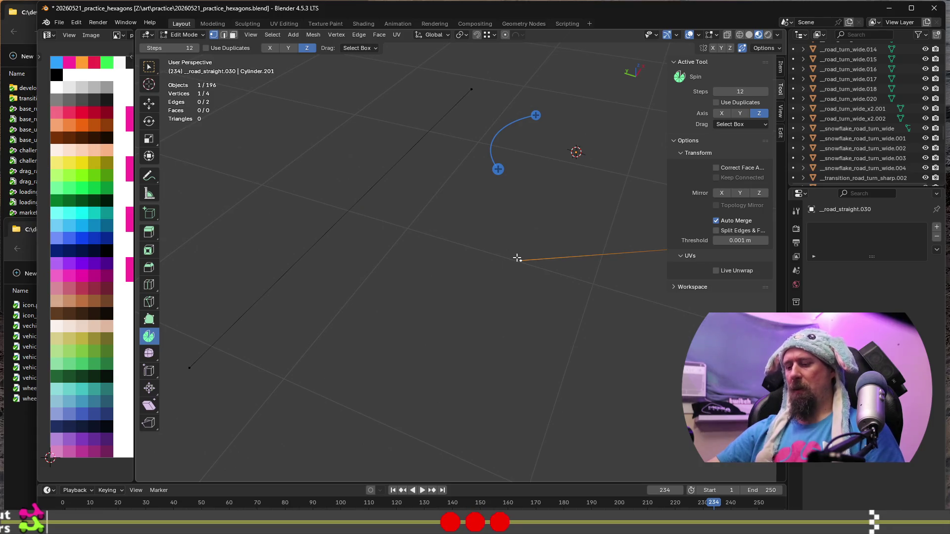
key(g)
key(g)
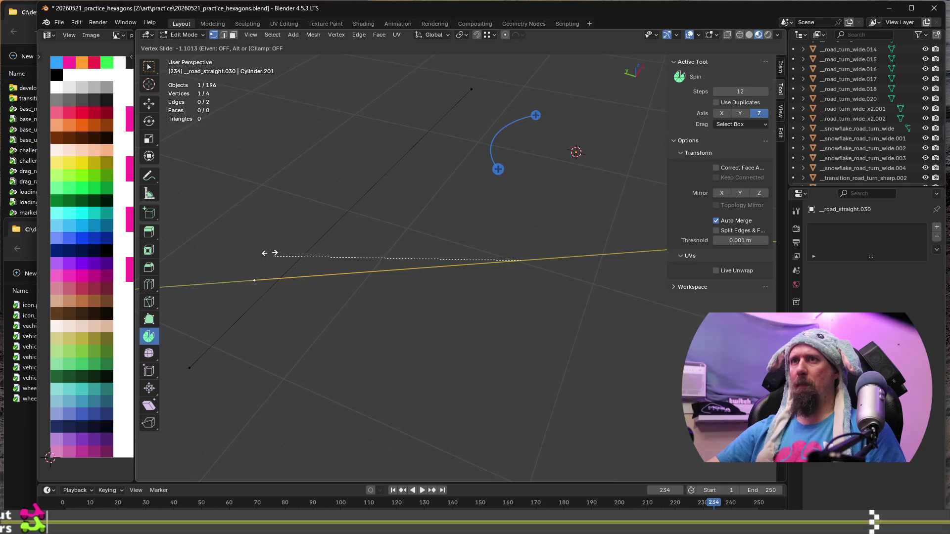
click(201, 257)
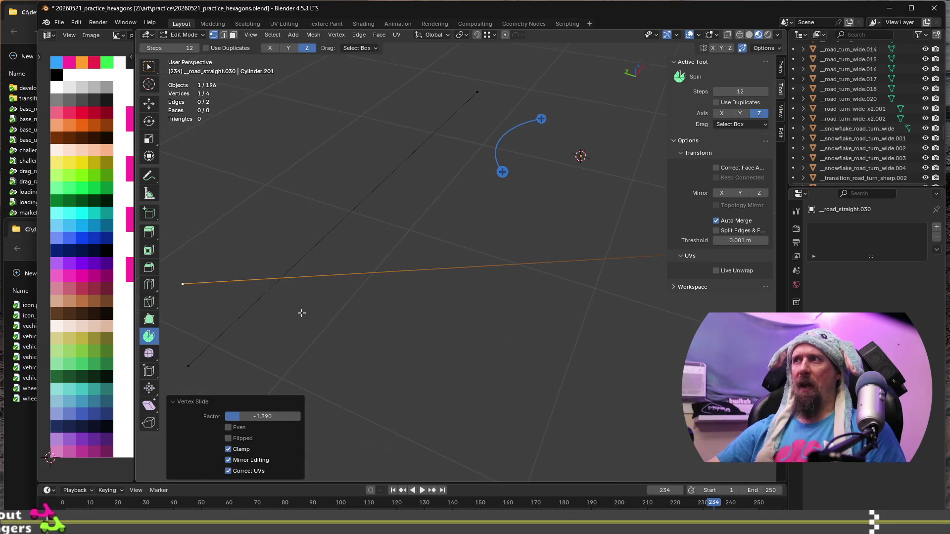
mouse_move(308, 316)
middle_down()
mouse_move(419, 279)
mouse_move(424, 318)
middle_up()
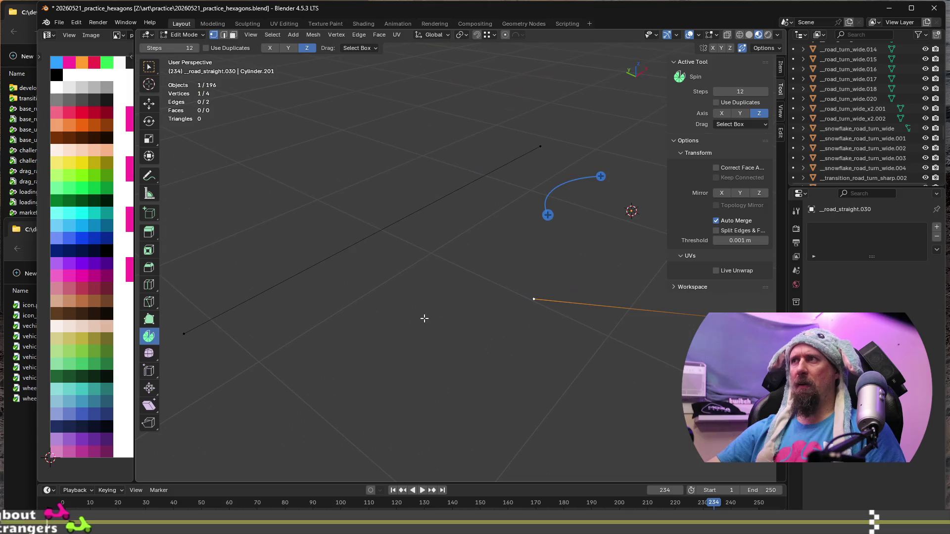
click(718, 230)
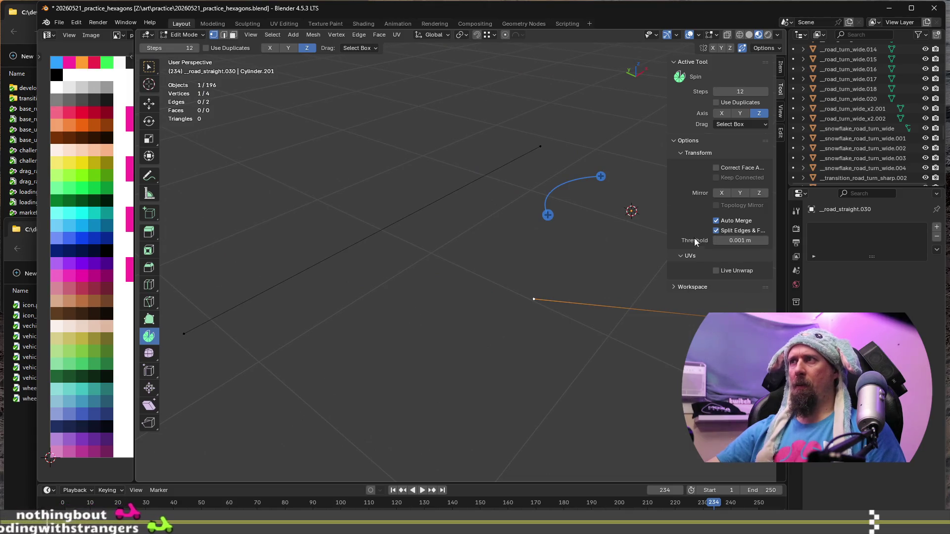
Step: Slide the end vertex outward, switch Auto Merge off, and select two stray vertices for deletion
middle_drag(555, 280, 576, 286)
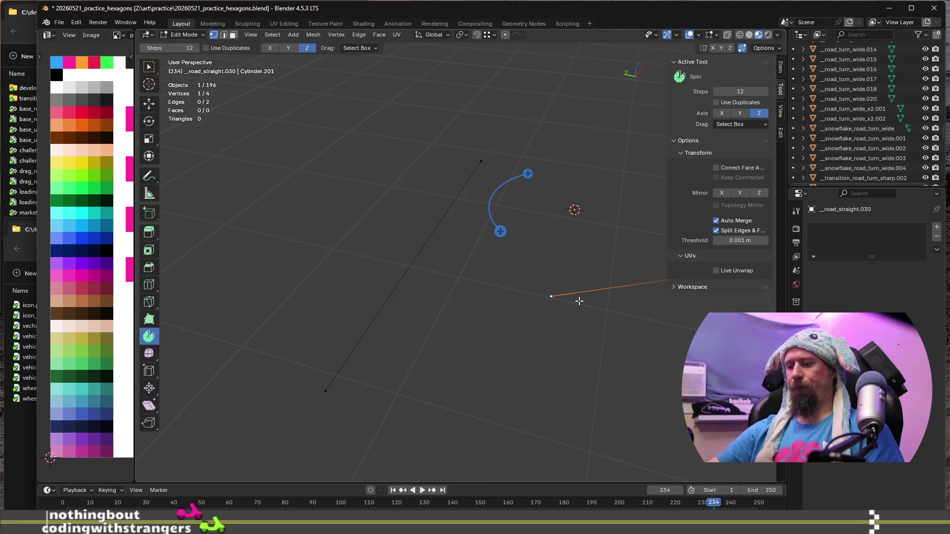
key(shift+v)
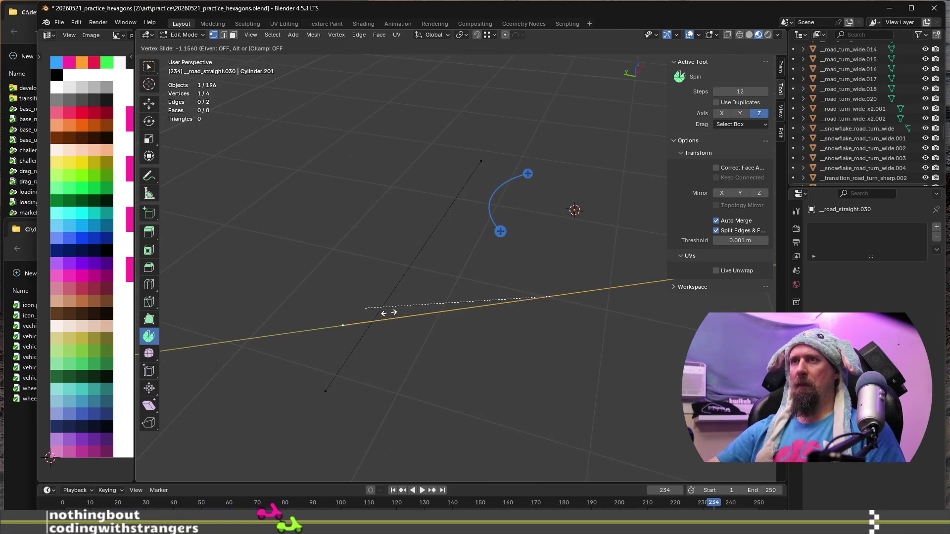
click(388, 314)
middle_drag(396, 327, 416, 344)
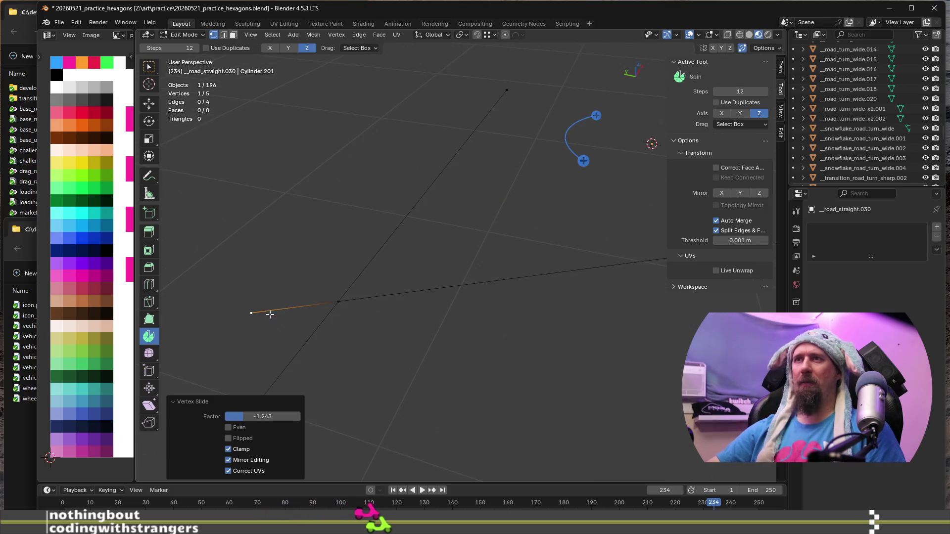
click(717, 221)
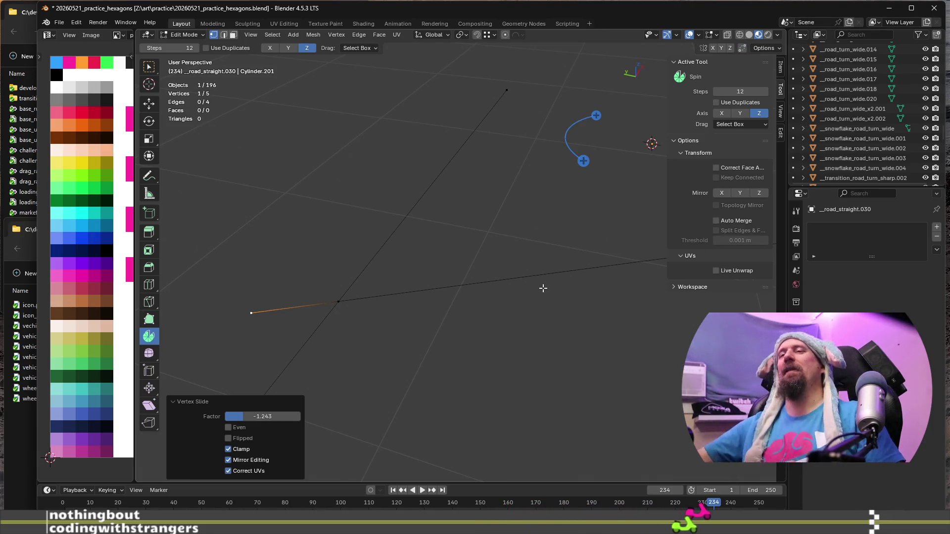
middle_drag(542, 288, 493, 290)
shift+click(399, 355)
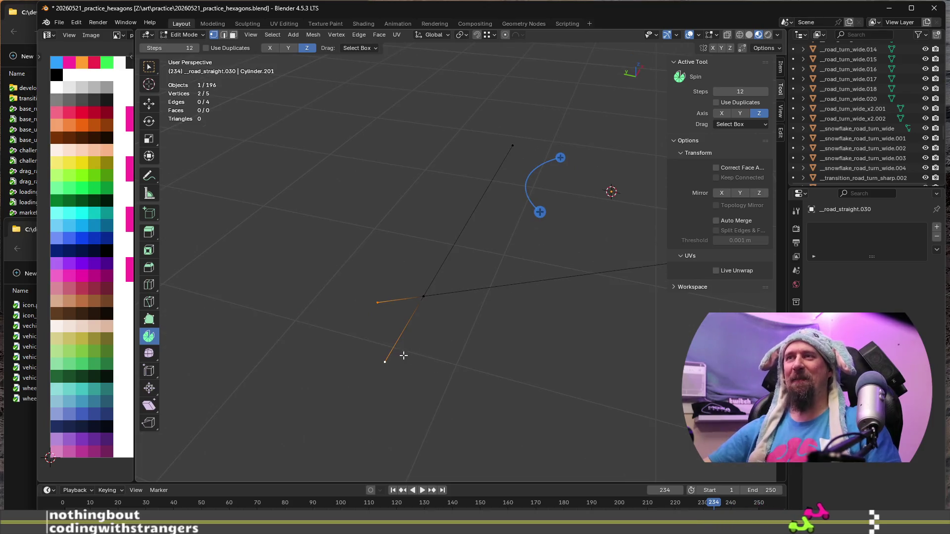
key(x)
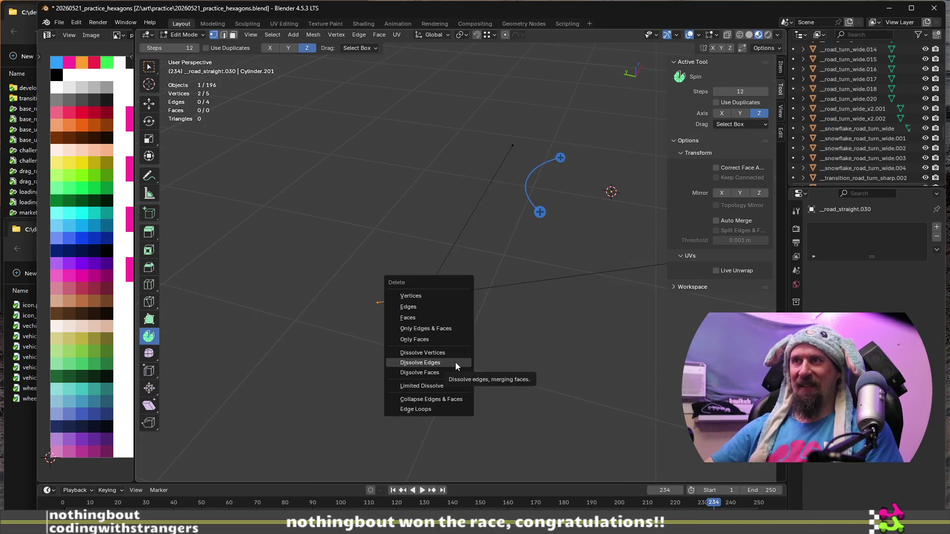
Step: Delete the two vertices leaving a V-shaped guide pair, reveal hidden geometry, and return to object mode
click(445, 296)
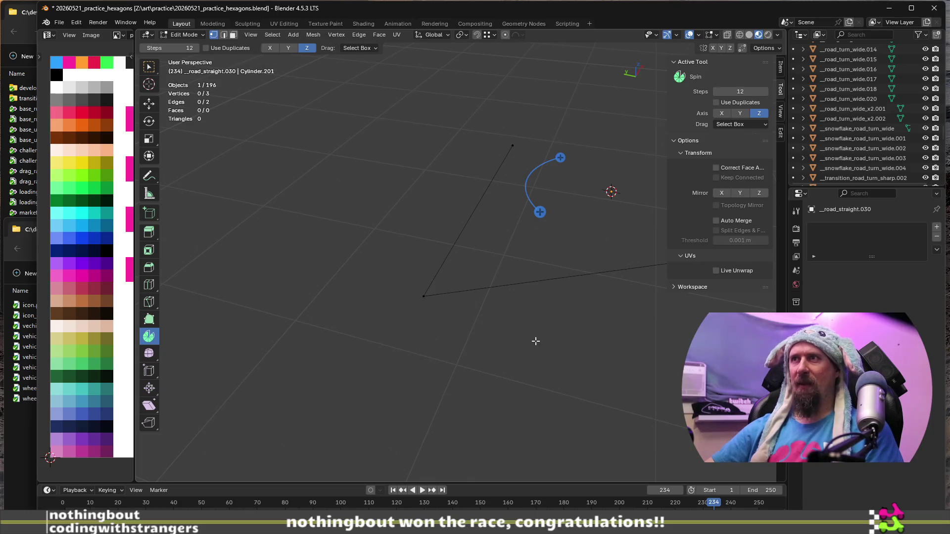
mouse_move(535, 341)
middle_down()
mouse_move(446, 324)
mouse_move(511, 309)
mouse_move(479, 312)
mouse_move(532, 323)
middle_up()
key(alt+h)
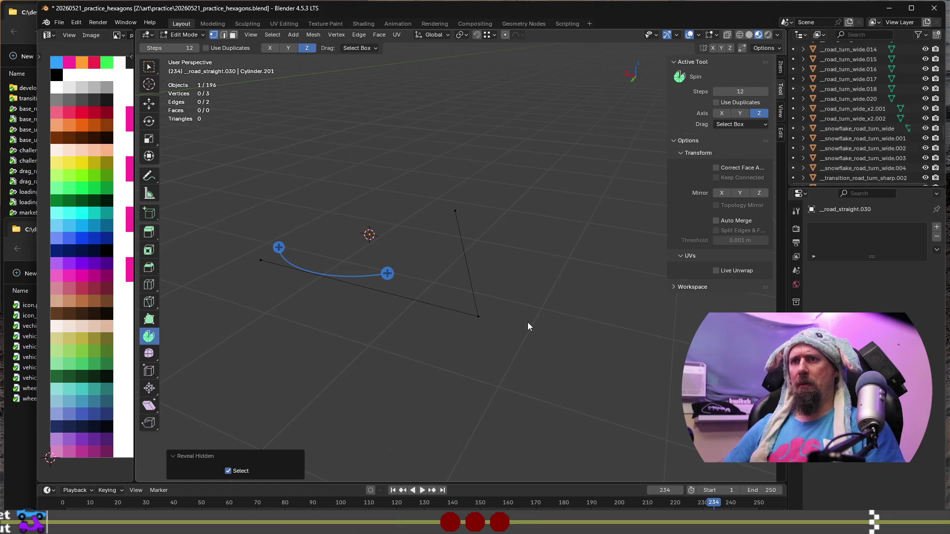
key(Tab)
Step: Unhide the road hexagon tiles and snap the 3D cursor to the V guide's tip vertex
key(alt+h)
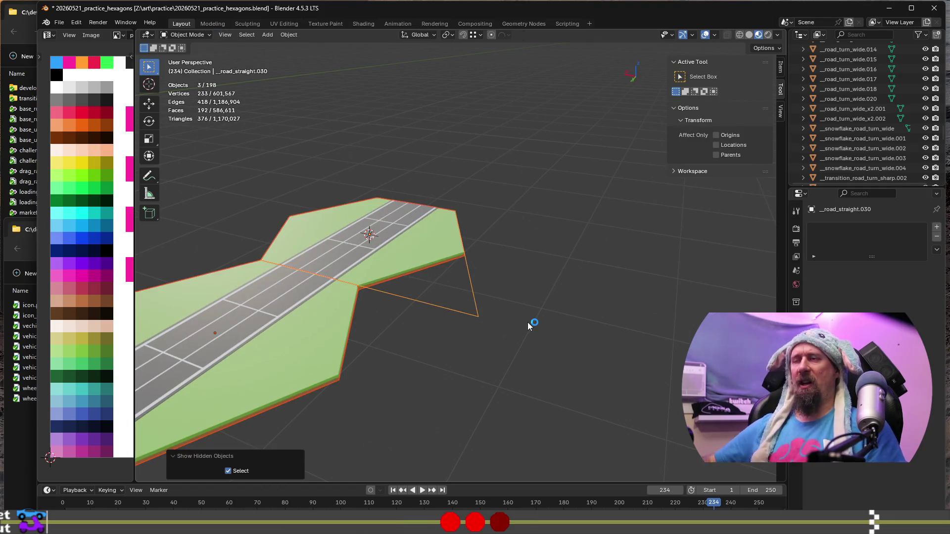
mouse_move(445, 361)
middle_down()
mouse_move(465, 272)
mouse_move(484, 240)
mouse_move(458, 210)
mouse_move(460, 190)
mouse_move(463, 269)
middle_up()
key(Tab)
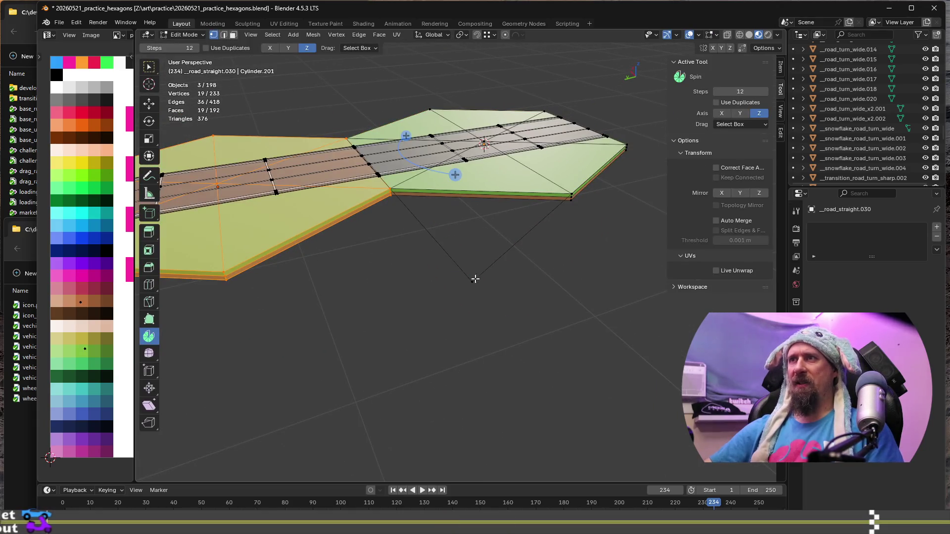
click(476, 284)
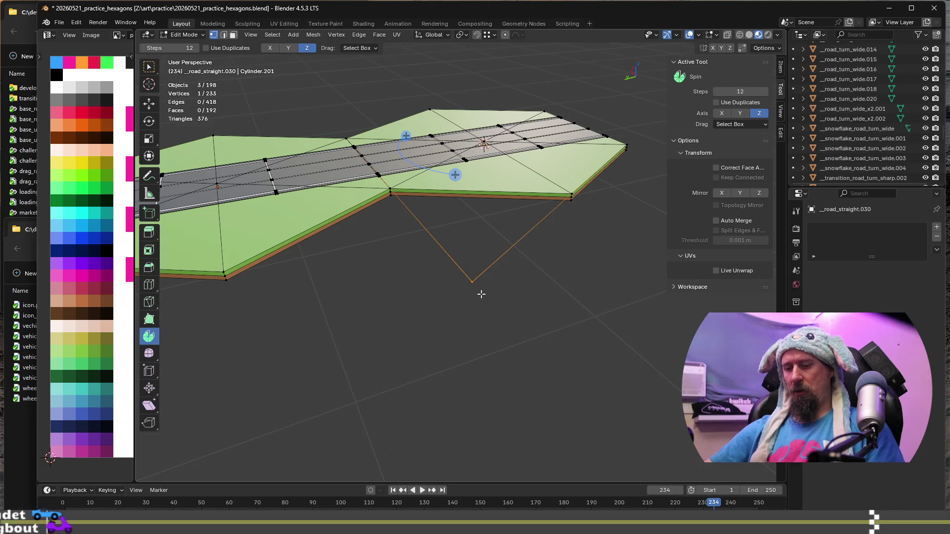
key(shift+s)
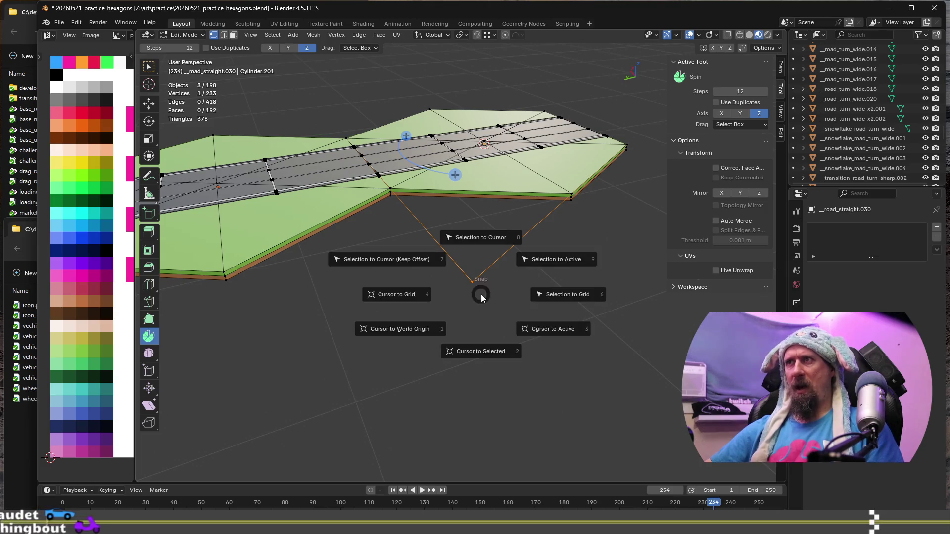
click(481, 351)
Step: View the road from a low angle and select the connected road mesh with L
mouse_move(570, 228)
middle_down()
mouse_move(525, 207)
mouse_move(505, 334)
middle_up()
scroll(505, 335, up, 4)
scroll(498, 378, up, 2)
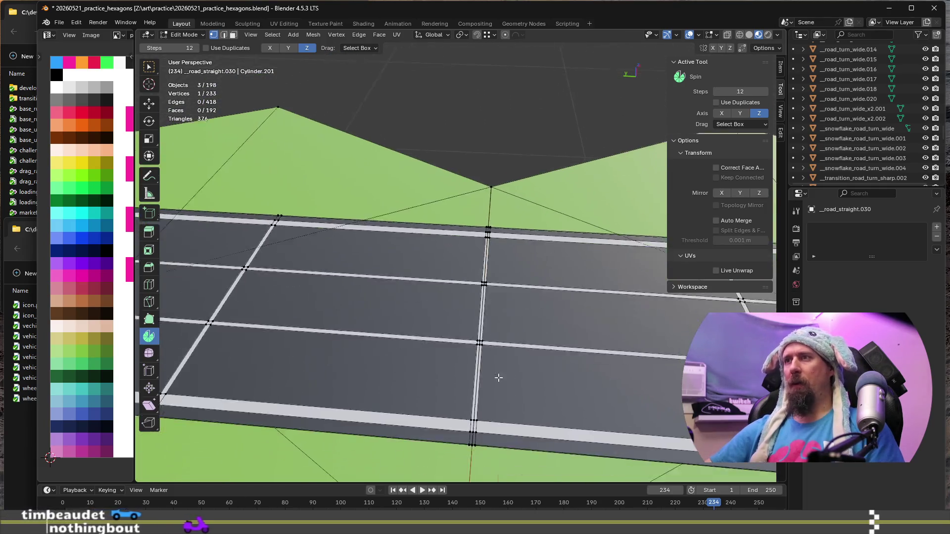
scroll(498, 378, down, 3)
mouse_move(498, 378)
middle_down()
mouse_move(498, 315)
mouse_move(463, 281)
middle_up()
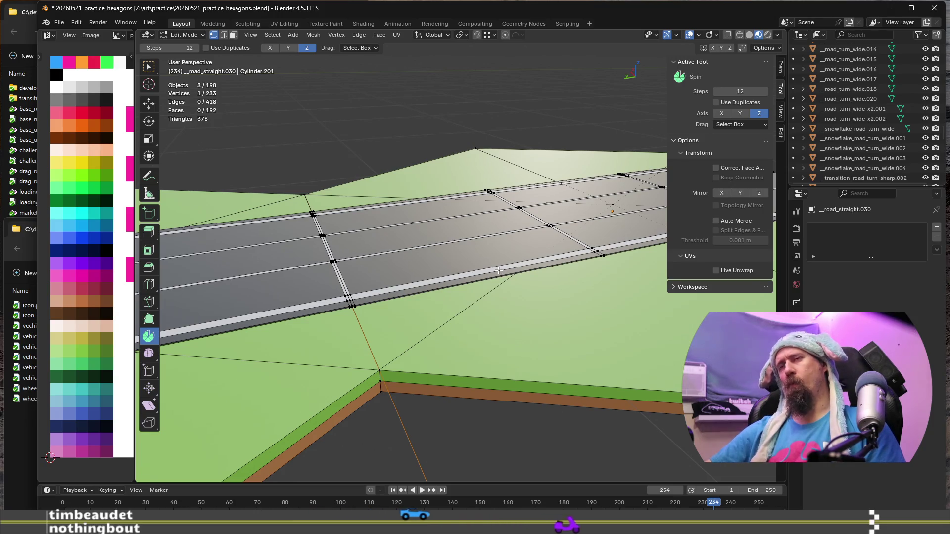
middle_drag(498, 271, 540, 284)
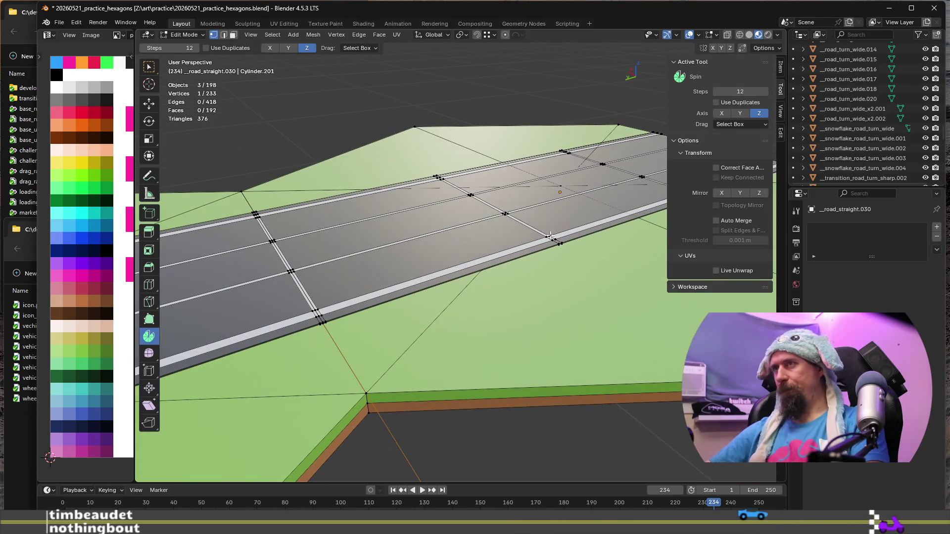
key(l)
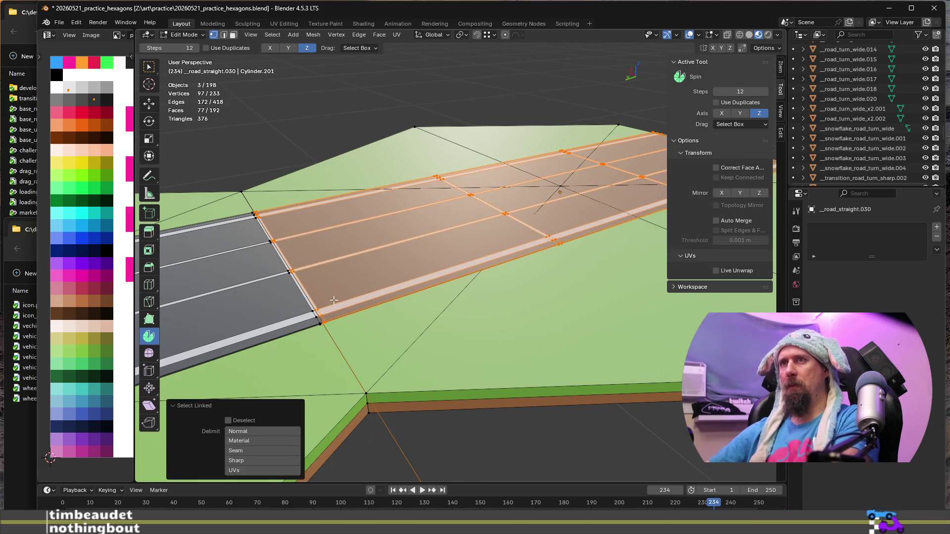
scroll(334, 300, up, 3)
scroll(337, 391, up, 2)
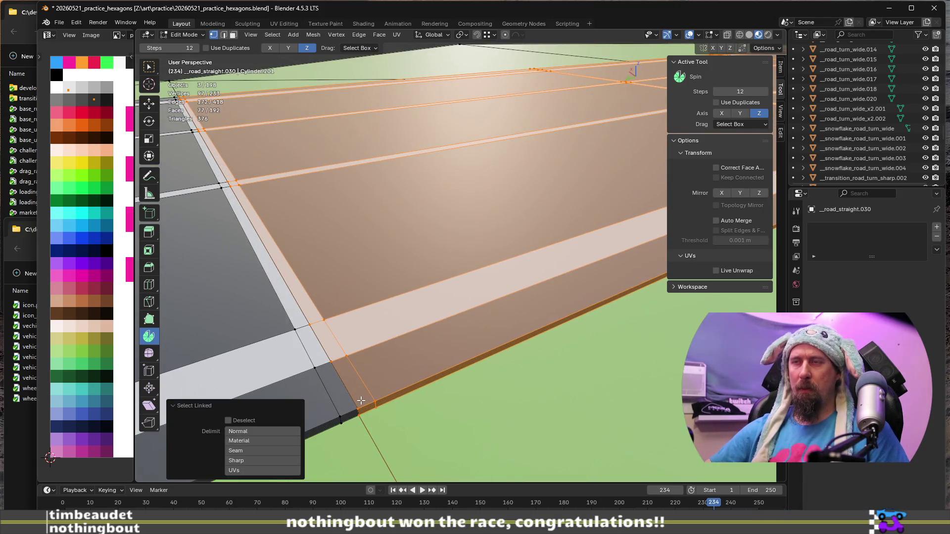
Step: Delete the road faces past the diagonal guide, minus the light stripe, and return to object mode
click(359, 401)
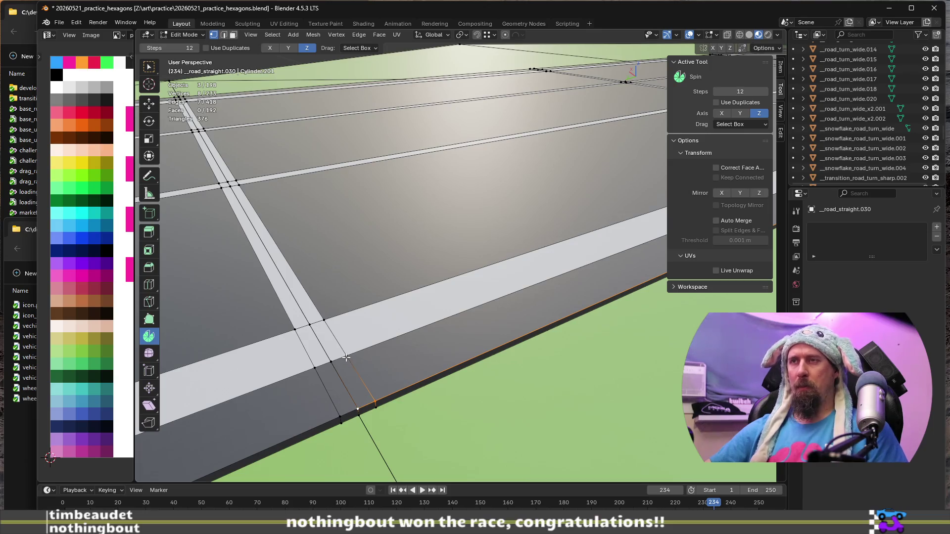
key(l)
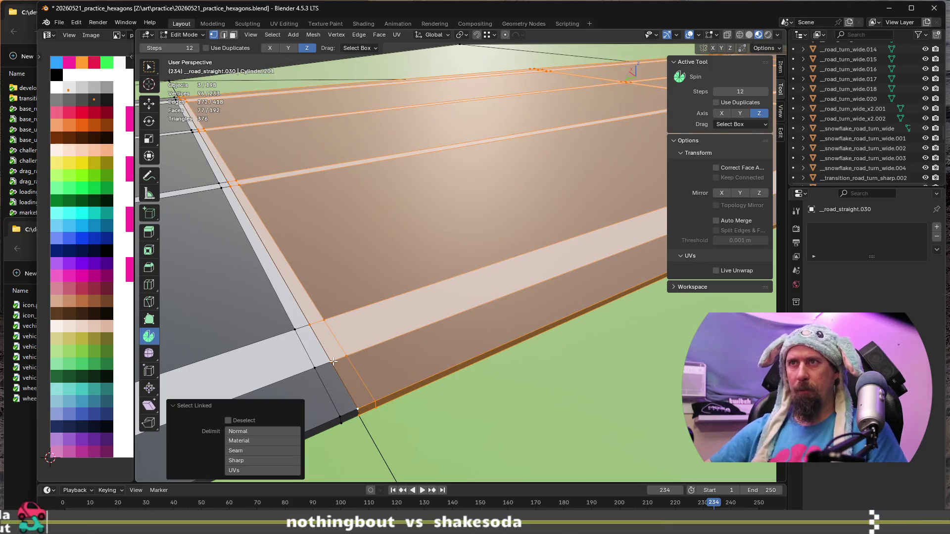
key(ctrl+z)
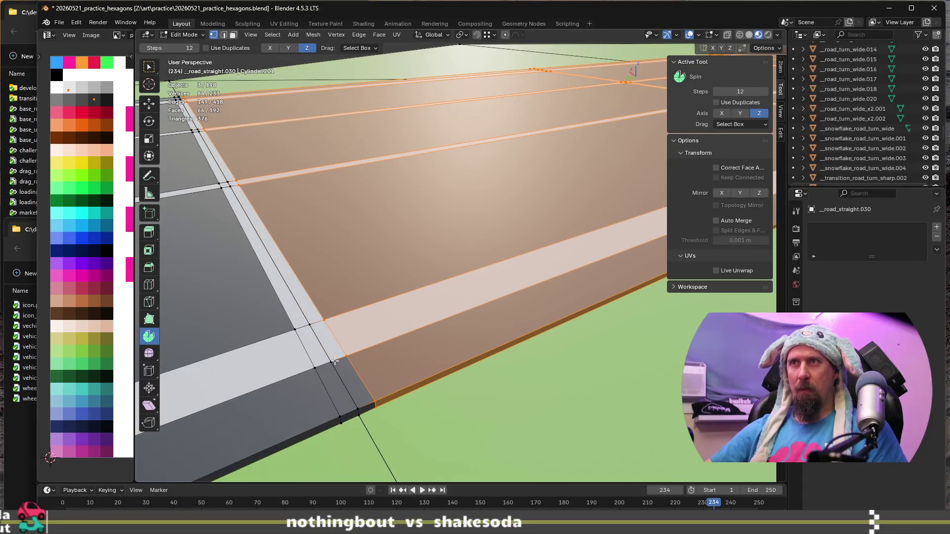
scroll(338, 359, down, 2)
scroll(406, 358, down, 1)
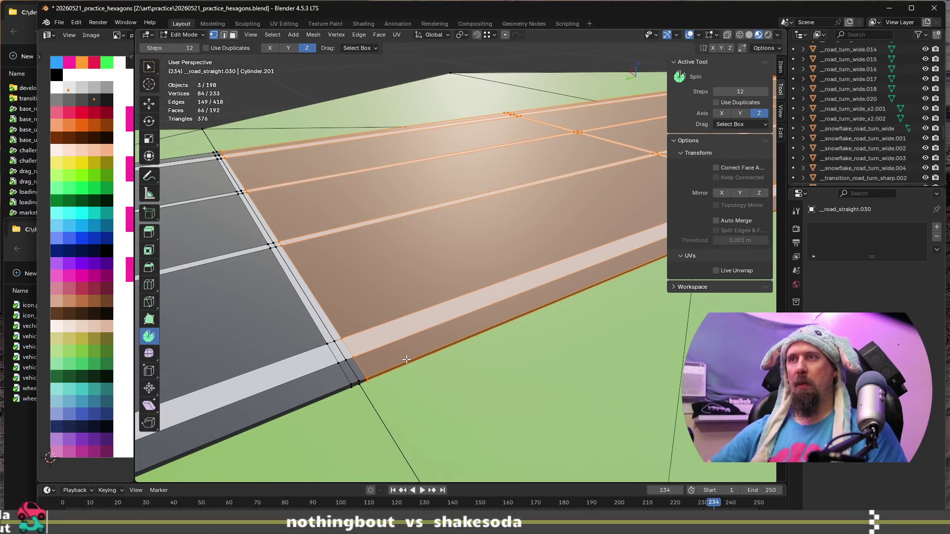
key(x)
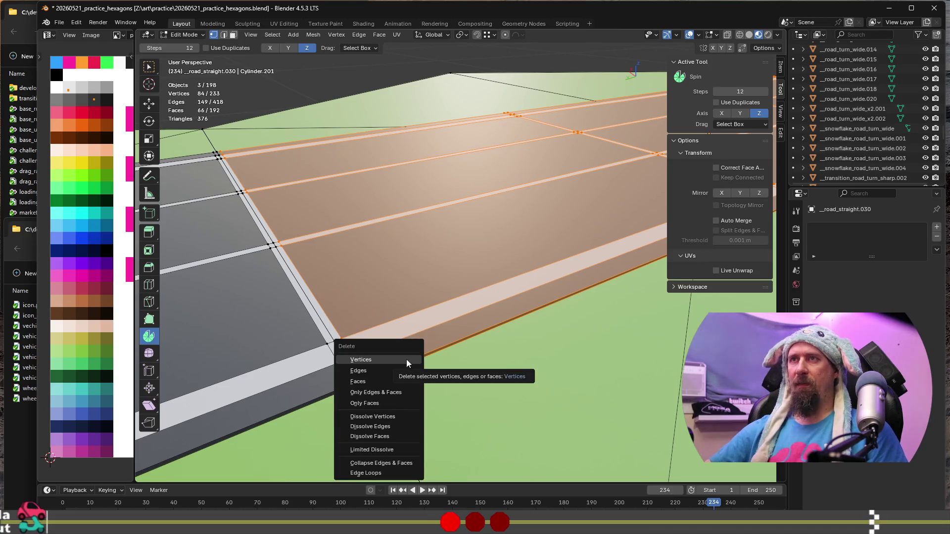
click(406, 359)
mouse_move(407, 359)
middle_down()
mouse_move(387, 386)
mouse_move(297, 412)
middle_up()
key(Tab)
click(291, 410)
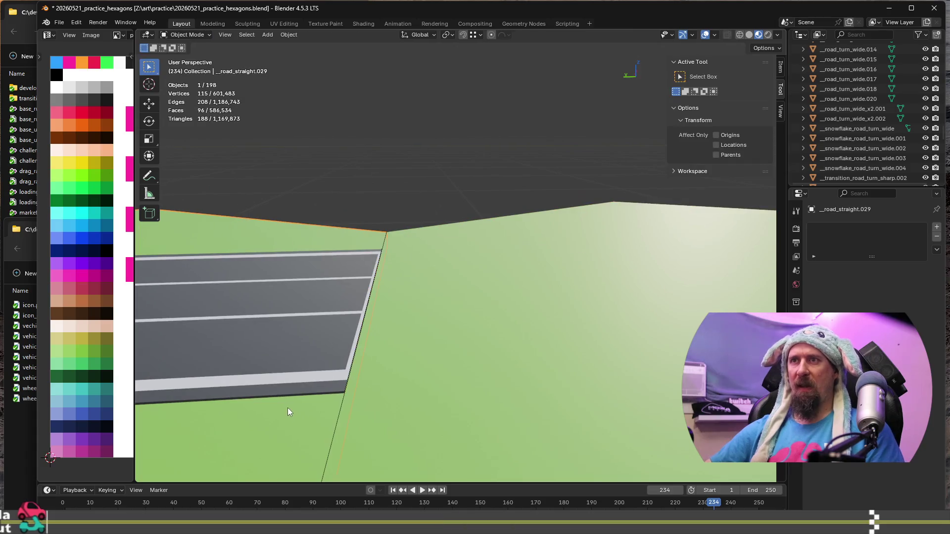
Step: Delete the leftover road object and enter mesh editing on the green hexagon tile
key(Delete)
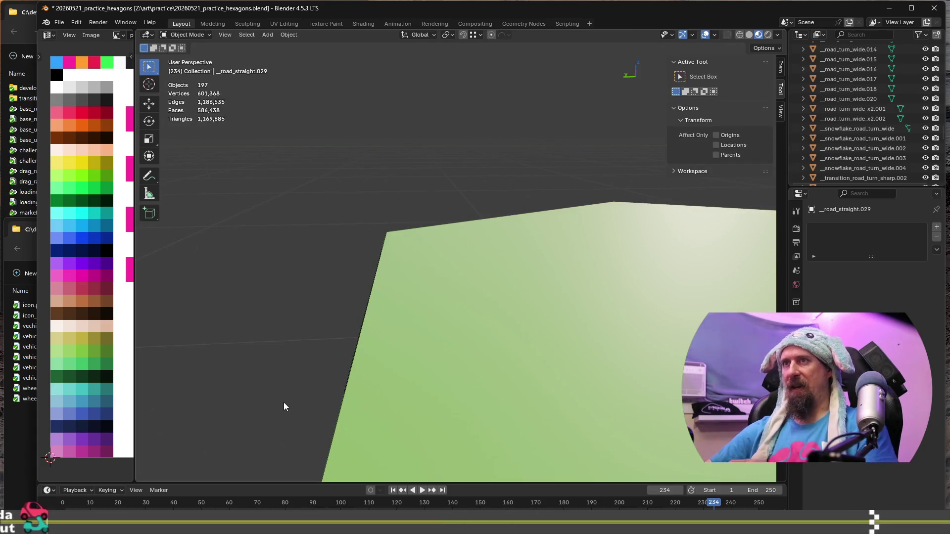
click(478, 362)
key(Tab)
Step: Select the vertices along the hexagon tile's edge from a low side view
mouse_move(478, 362)
middle_down()
mouse_move(333, 399)
mouse_move(490, 422)
mouse_move(388, 329)
middle_up()
alt+click(359, 403)
scroll(358, 402, down, 5)
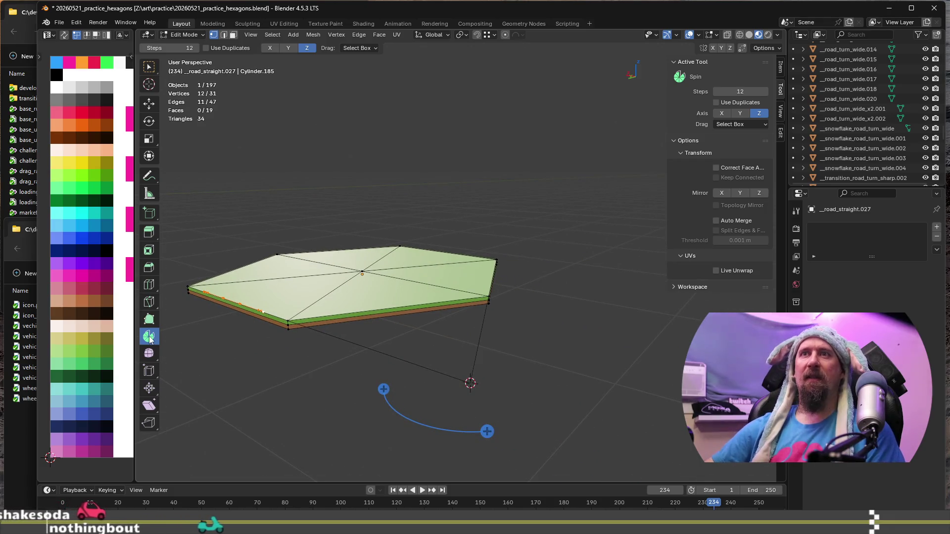
mouse_move(197, 305)
middle_down()
mouse_move(316, 274)
mouse_move(425, 268)
middle_up()
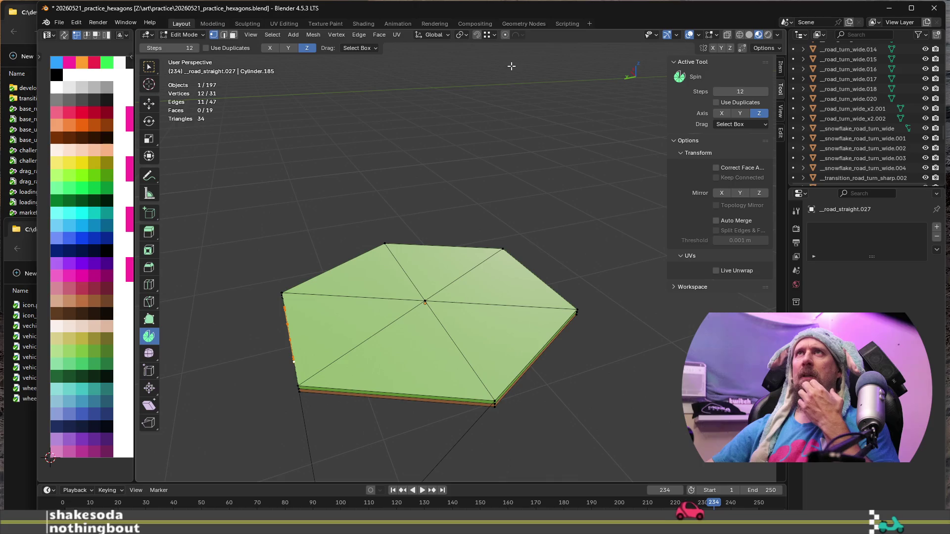
scroll(324, 330, up, 5)
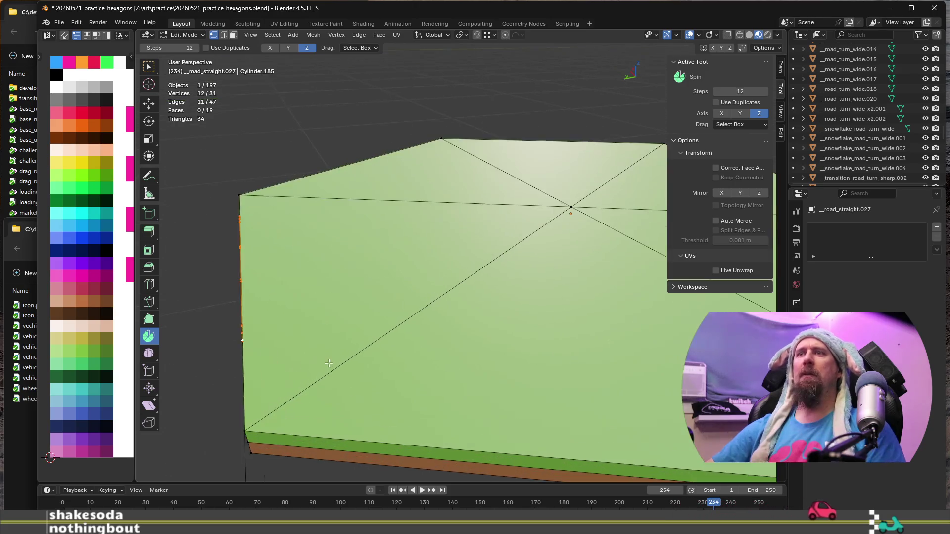
scroll(325, 331, up, 4)
Step: Move the selected edge vertices 0.0125 m along negative X
mouse_move(324, 330)
middle_down()
mouse_move(620, 192)
mouse_move(526, 277)
mouse_move(452, 256)
middle_up()
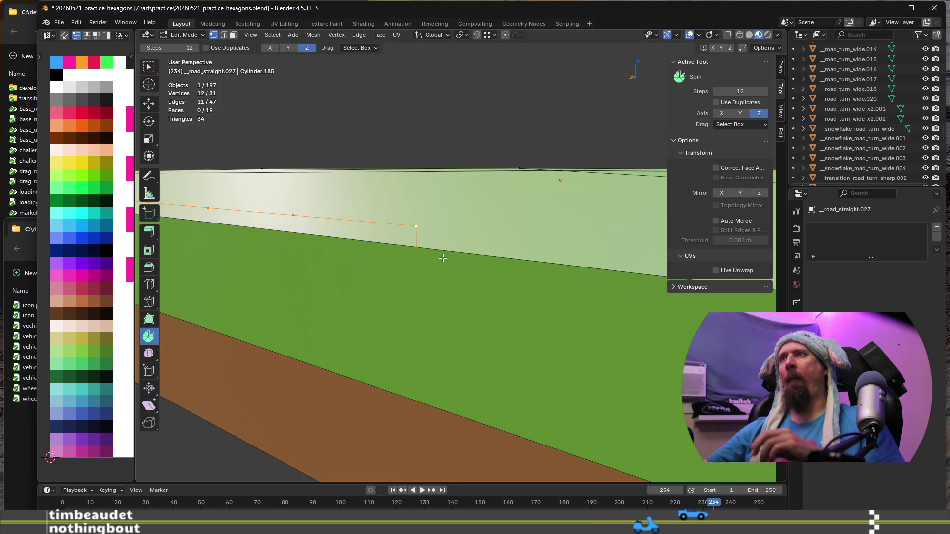
middle_drag(443, 258, 399, 247)
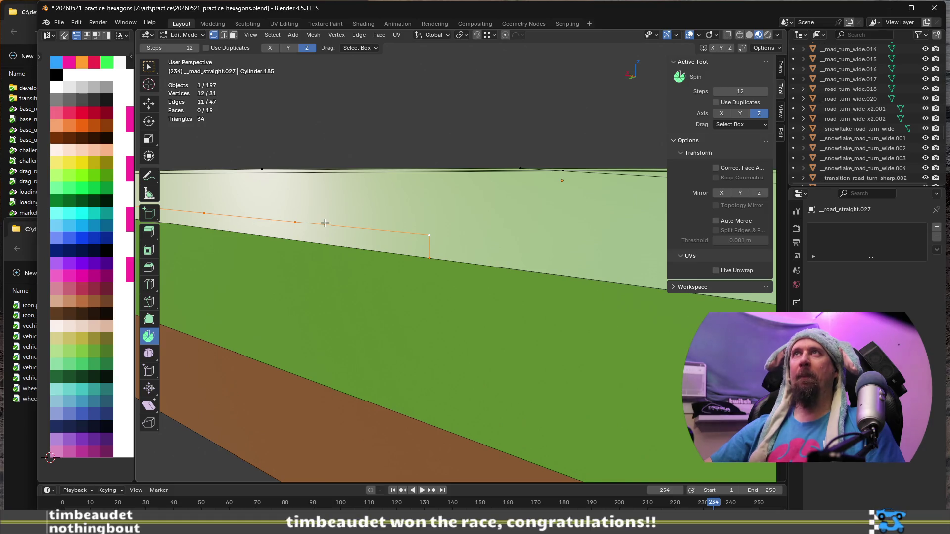
middle_drag(329, 222, 410, 232)
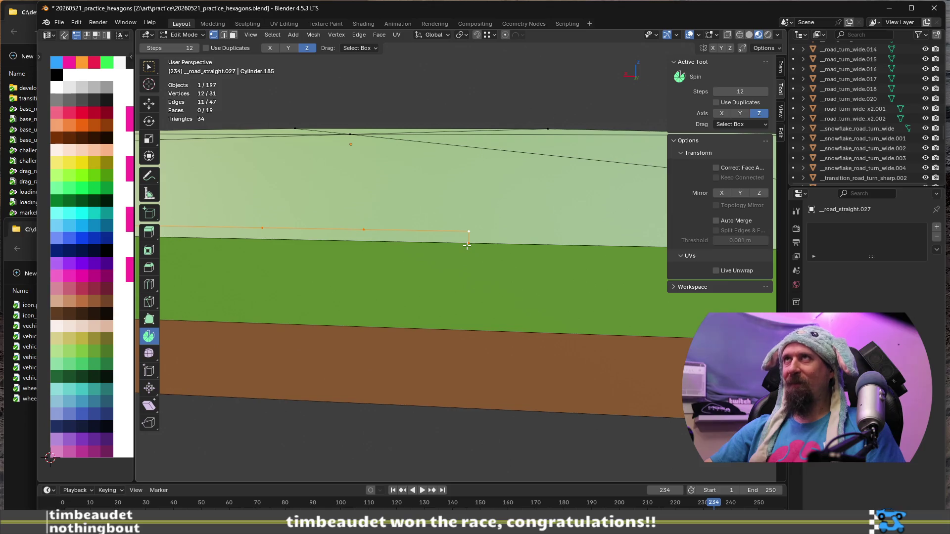
middle_drag(494, 233, 481, 237)
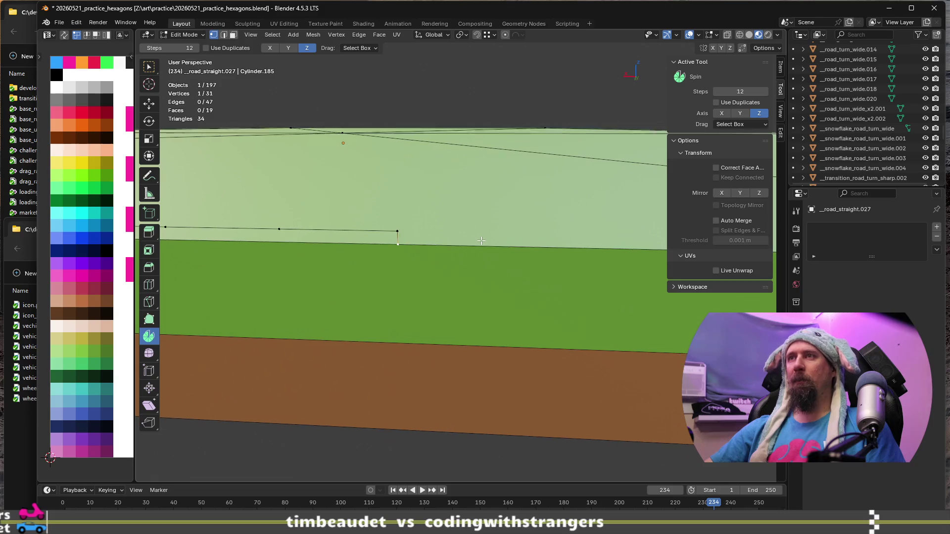
key(g)
key(x)
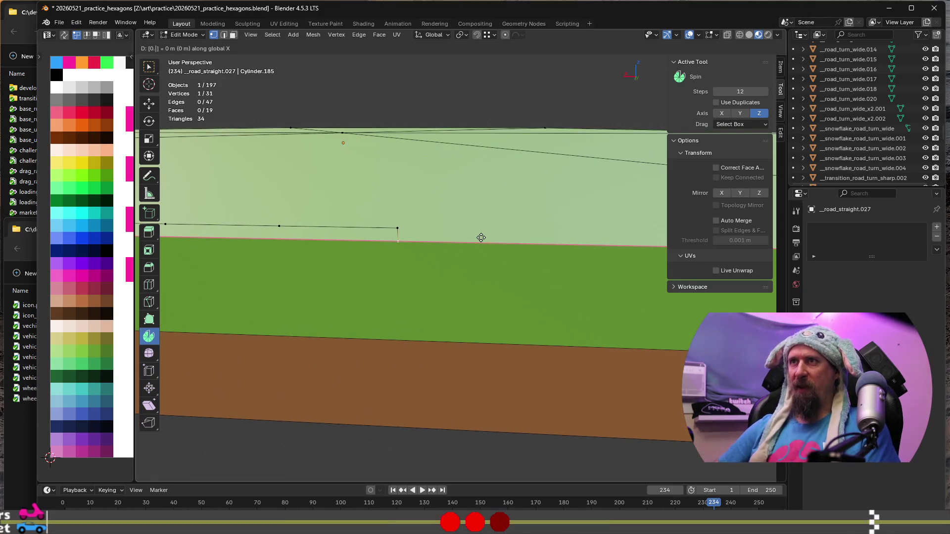
text(25)
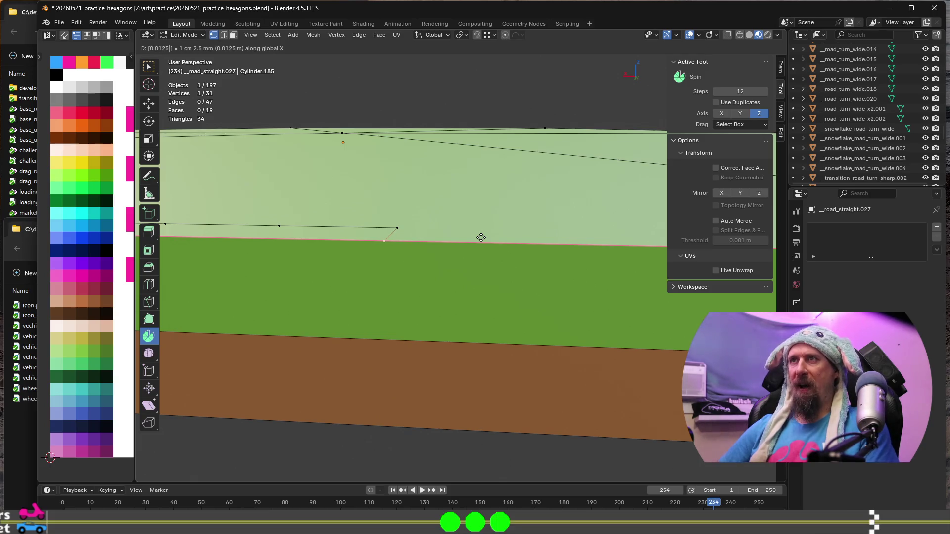
key(minus)
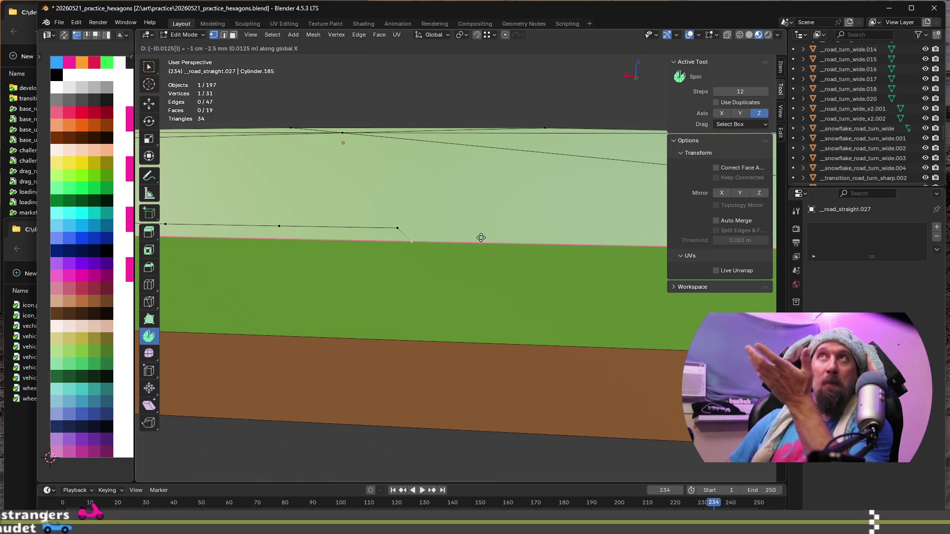
key(Return)
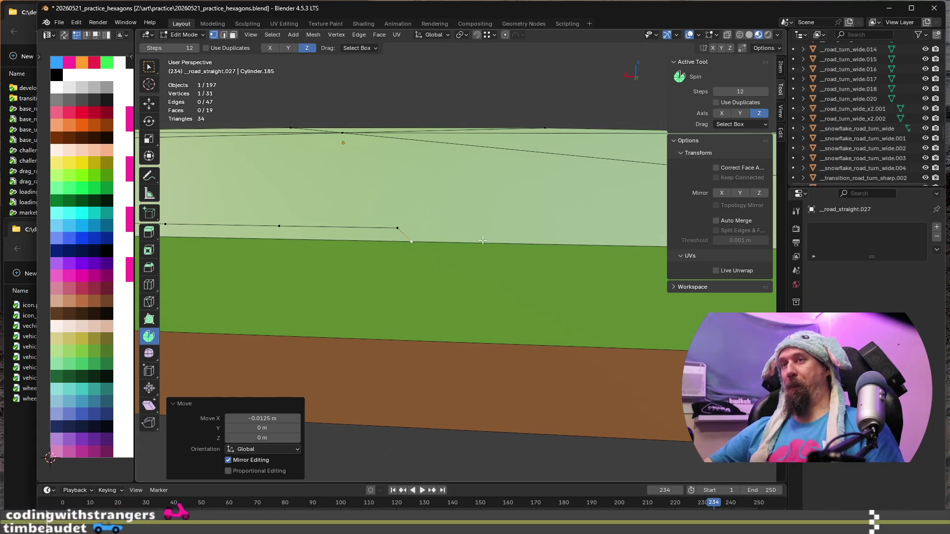
Step: Move the opposite edge vertex 0.0125 m along positive X
mouse_move(483, 240)
middle_down()
mouse_move(456, 272)
mouse_move(412, 261)
mouse_move(601, 269)
middle_up()
middle_drag(445, 272, 614, 276)
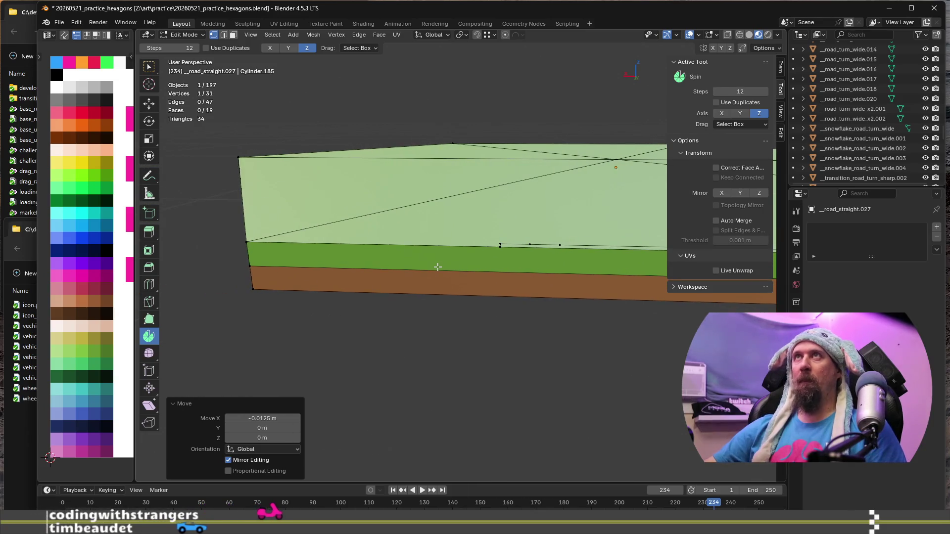
middle_drag(438, 266, 374, 264)
mouse_move(574, 228)
middle_down()
mouse_move(594, 245)
mouse_move(549, 269)
middle_up()
key(g)
text(x)
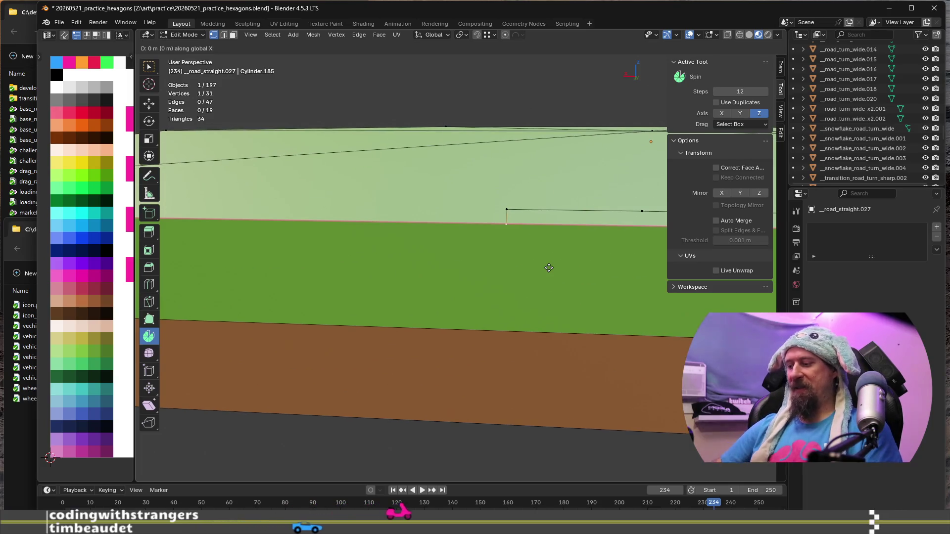
text(-0.)
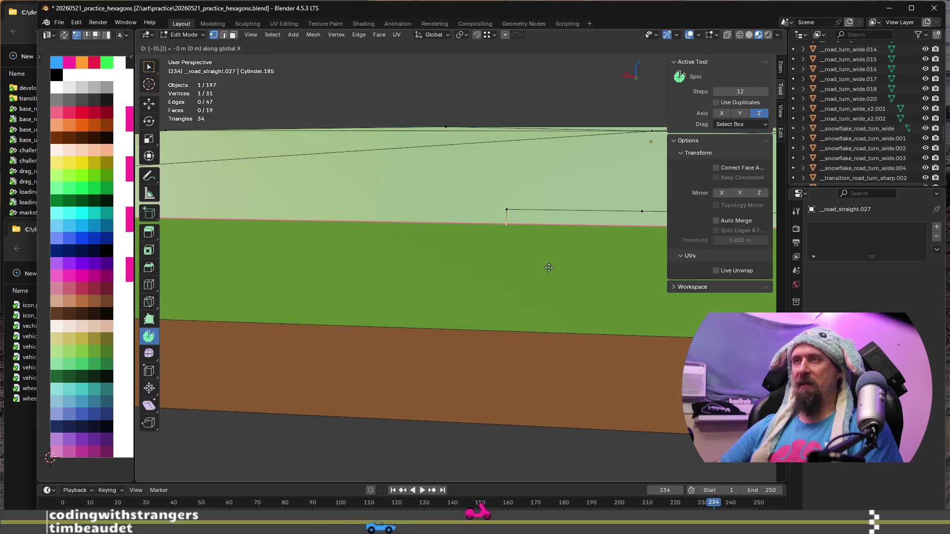
text(0125)
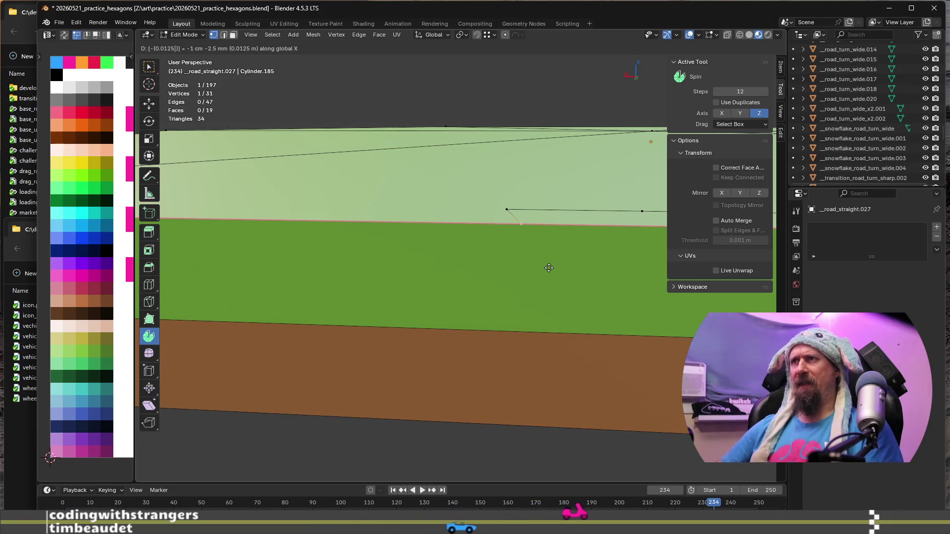
key(minus)
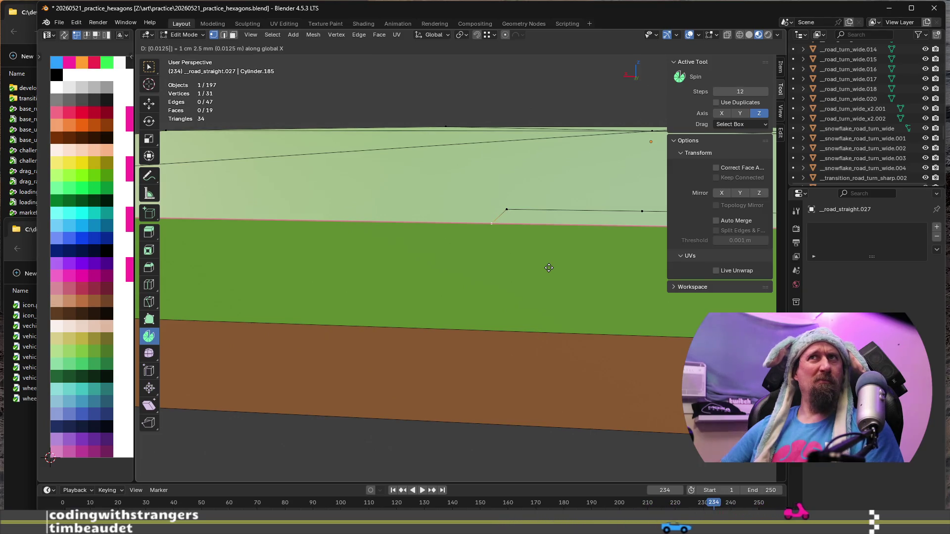
key(Return)
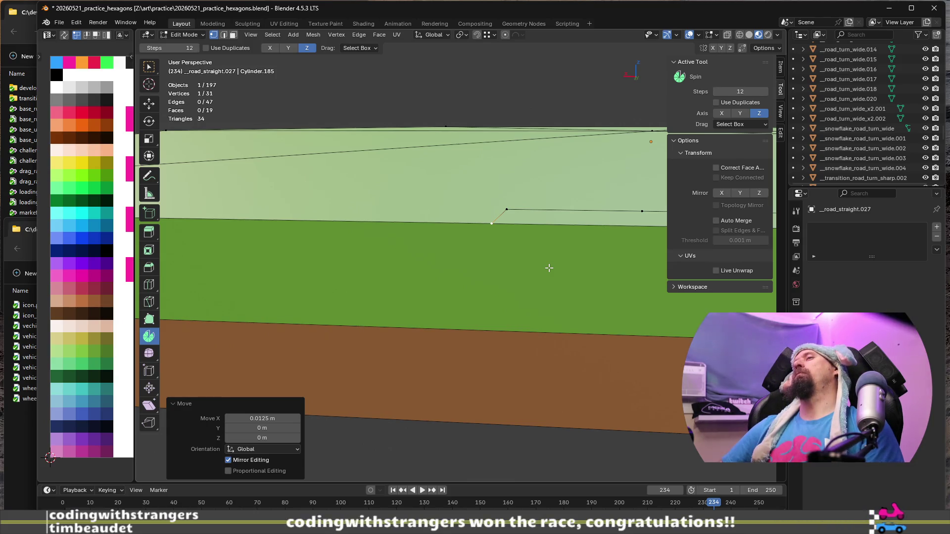
Step: Return to object mode and reveal the hidden road objects with Alt+H
key(Tab)
mouse_move(546, 273)
middle_down()
mouse_move(600, 323)
mouse_move(626, 298)
mouse_move(594, 265)
mouse_move(572, 311)
mouse_move(577, 305)
middle_up()
key(alt+h)
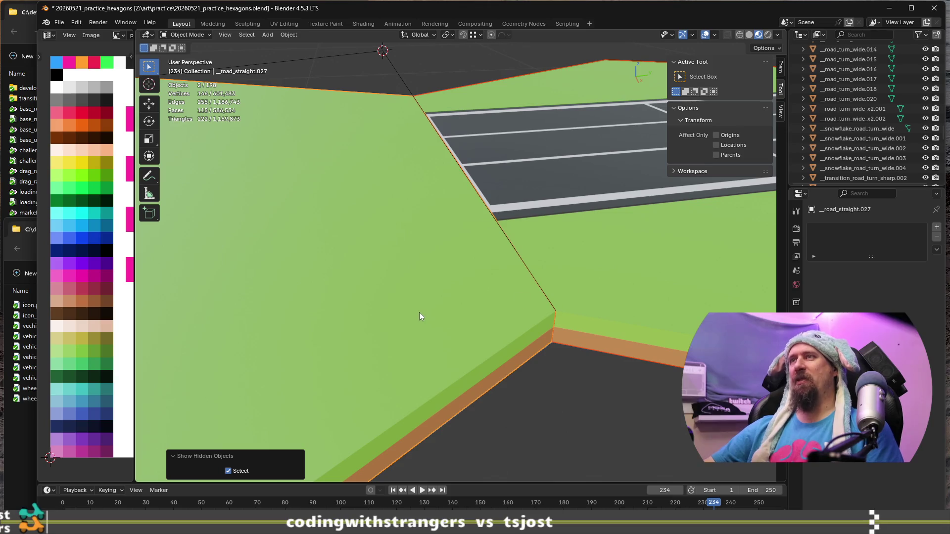
Step: Inspect the grass tile beside the road in edit mode, then delete it
click(420, 316)
key(Tab)
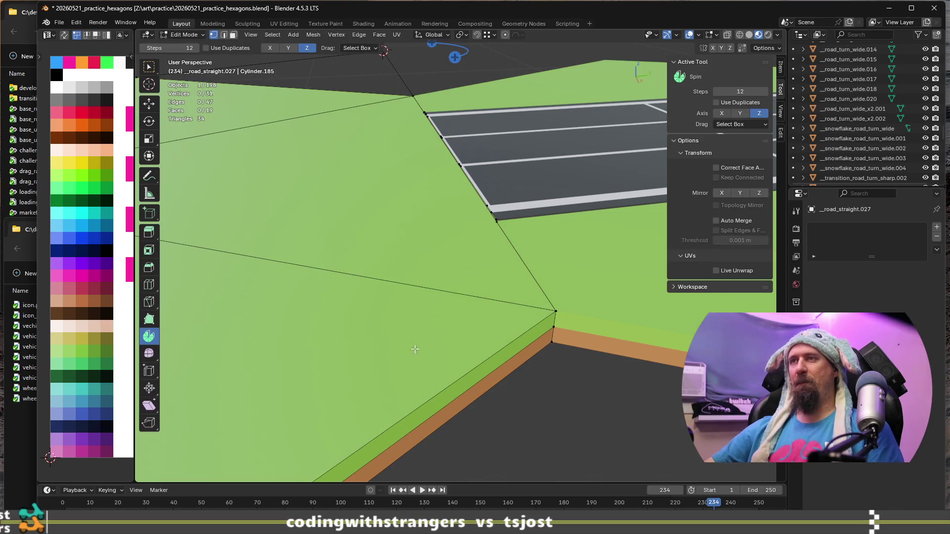
middle_drag(415, 349, 391, 340)
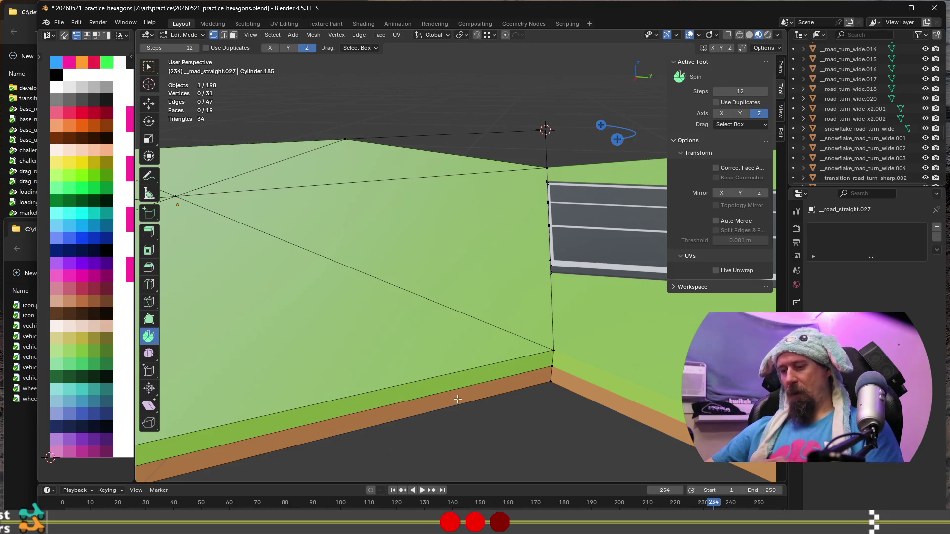
key(Tab)
key(Delete)
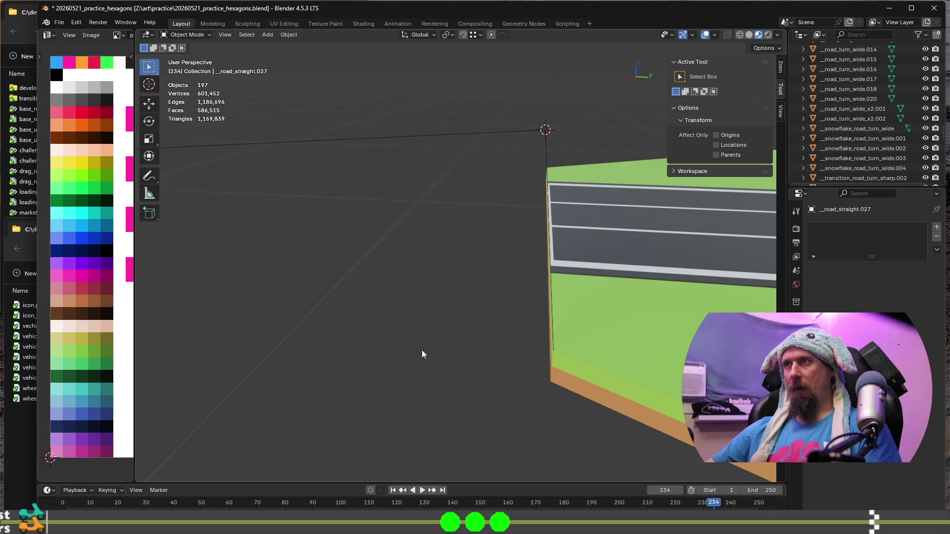
Step: Select the straight road slab and enter mesh editing on it
mouse_move(422, 350)
middle_down()
mouse_move(442, 265)
mouse_move(434, 251)
middle_up()
scroll(435, 251, up, 2)
scroll(380, 276, up, 1)
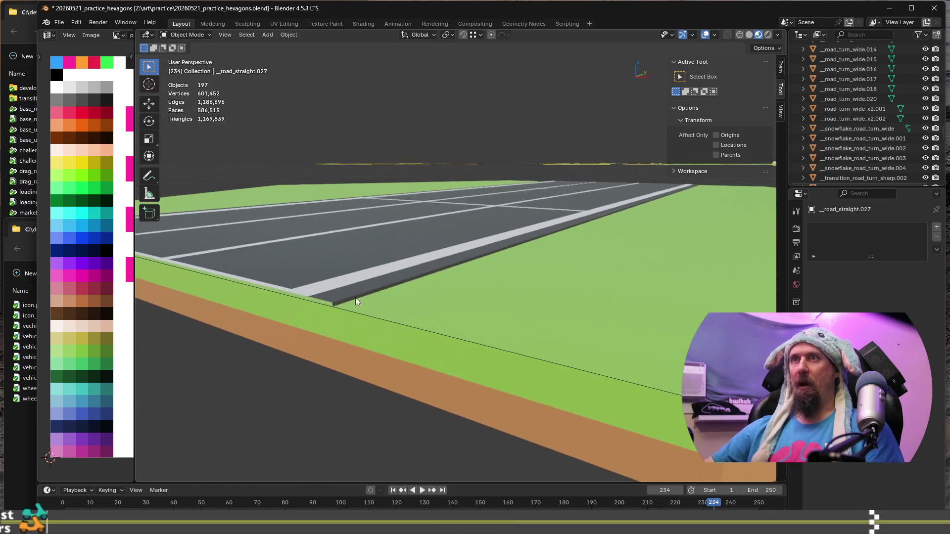
scroll(356, 297, up, 1)
scroll(439, 341, up, 1)
click(452, 363)
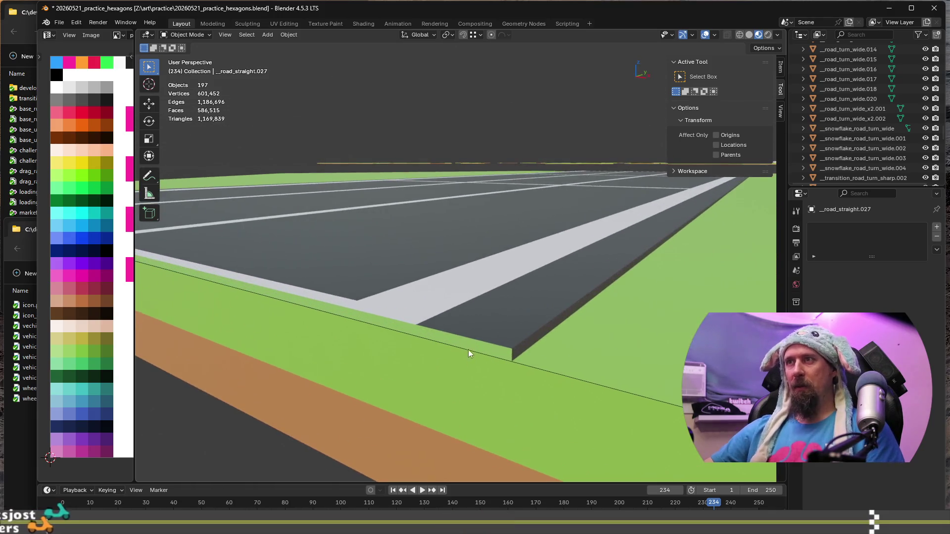
key(Tab)
middle_drag(491, 331, 446, 339)
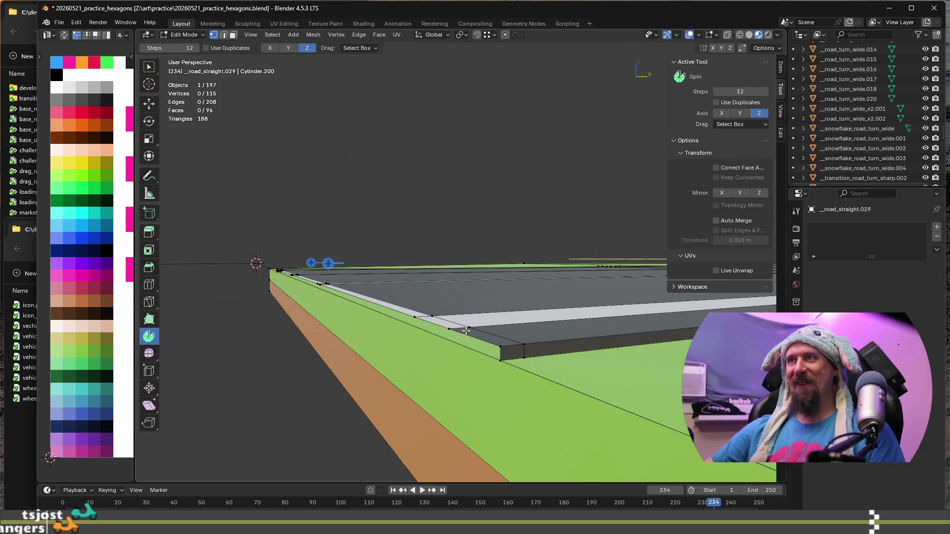
Step: Shift the road's first curb edge vertices 0.0125 m along X
click(503, 359)
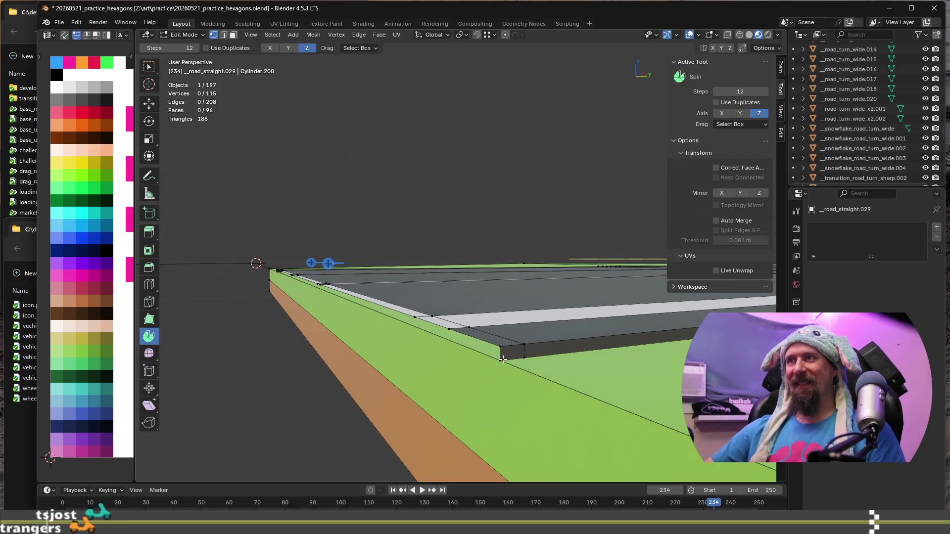
alt+click(557, 358)
middle_drag(556, 358, 629, 359)
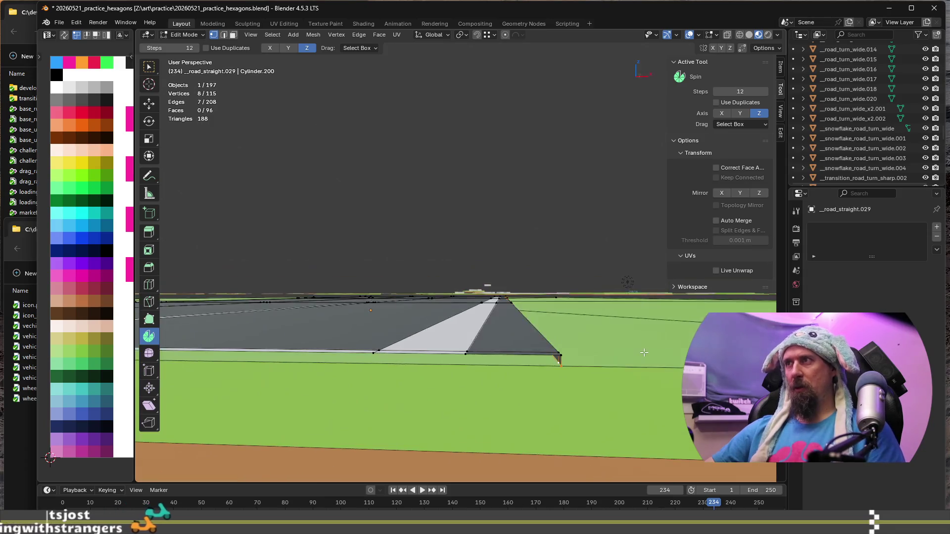
key(g)
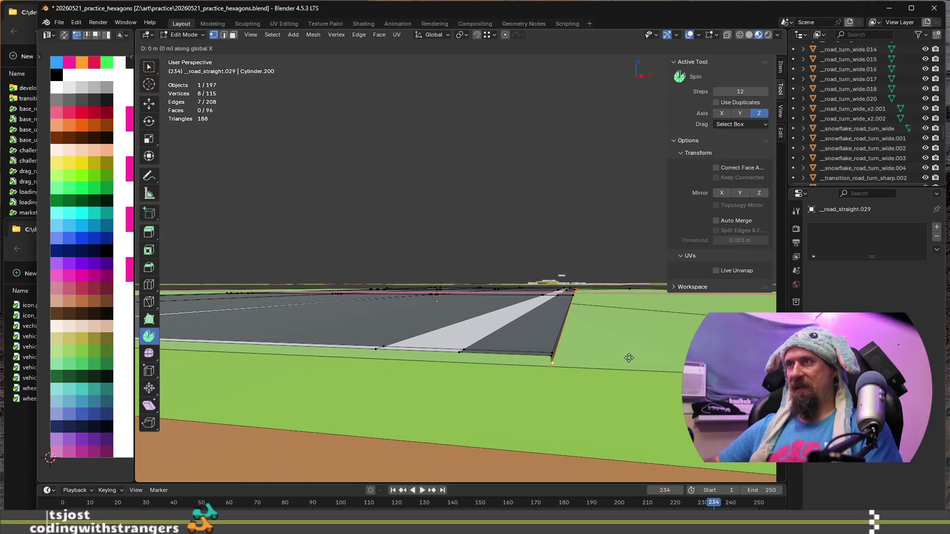
text(x0.012)
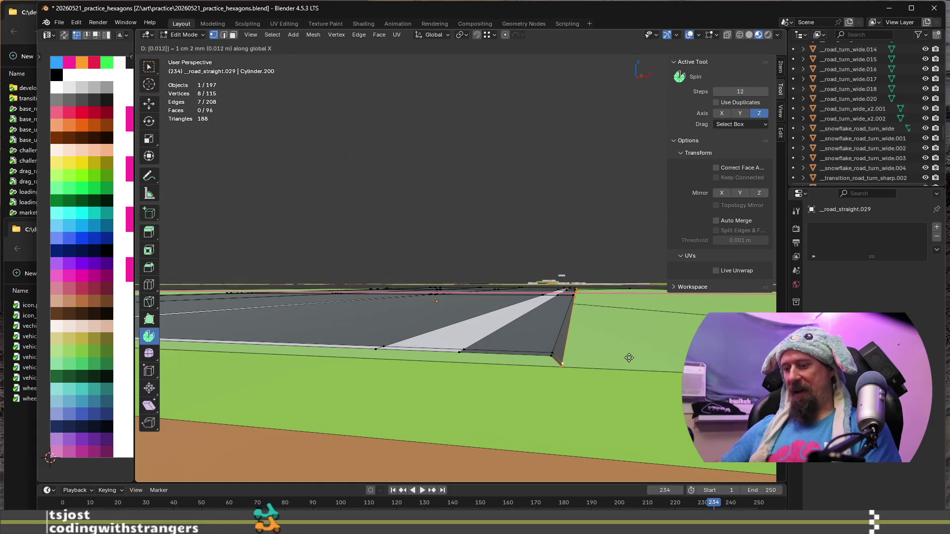
text(5)
key(Return)
Step: Shift the opposite curb edge 0.0125 m along negative X
mouse_move(629, 358)
middle_down()
mouse_move(484, 306)
mouse_move(563, 319)
middle_up()
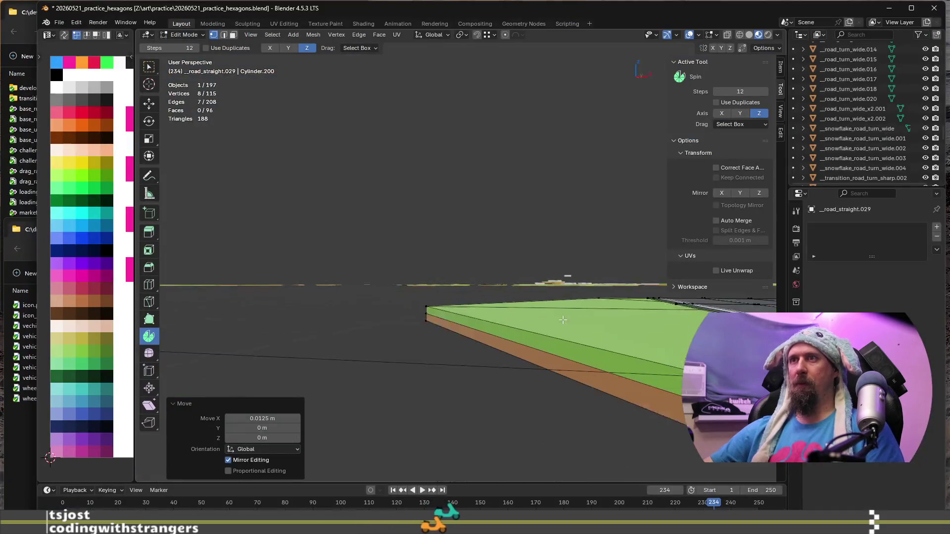
scroll(562, 320, up, 2)
scroll(557, 326, up, 4)
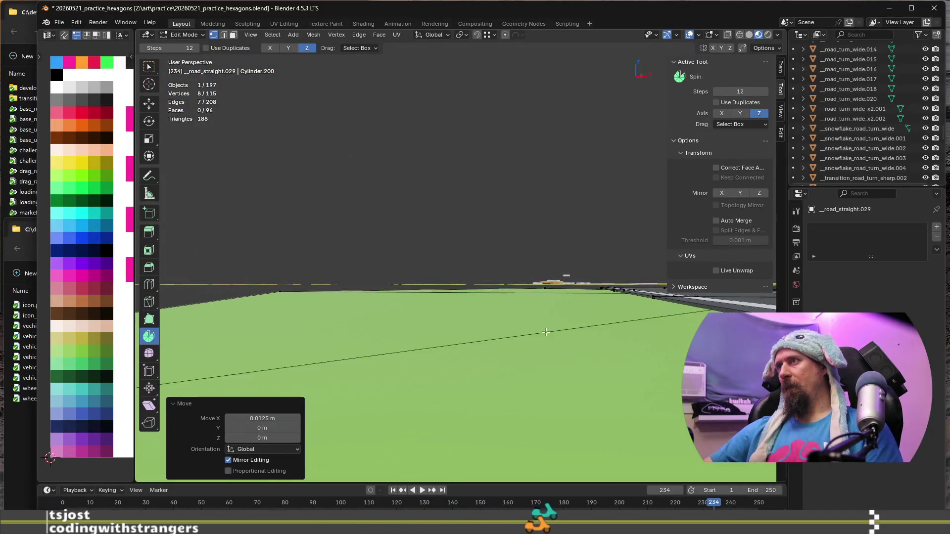
scroll(546, 333, down, 2)
scroll(557, 333, down, 2)
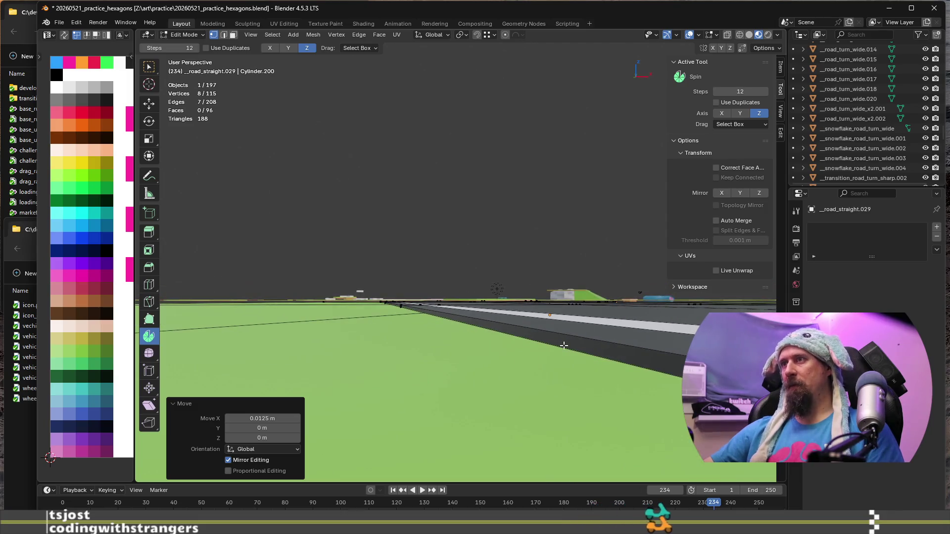
middle_drag(563, 345, 487, 326)
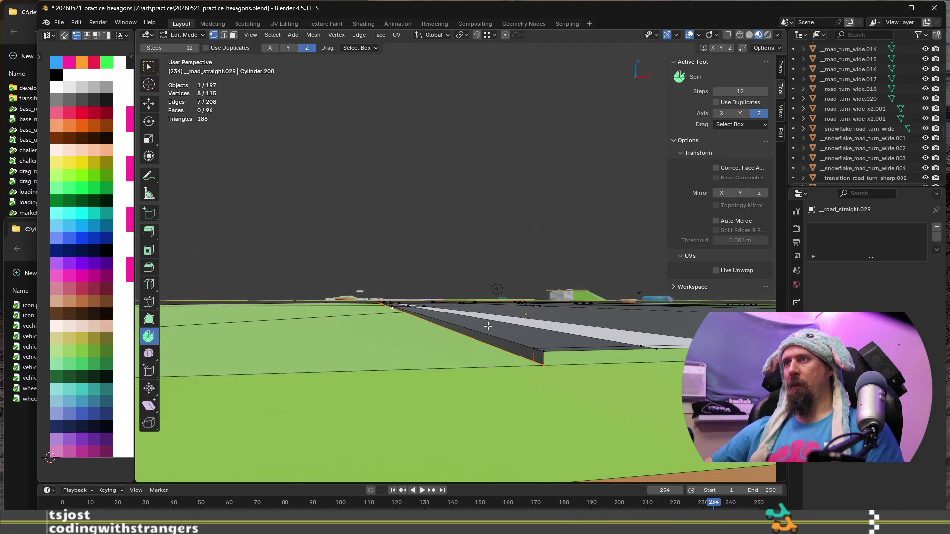
key(g)
key(x)
text(0.0125)
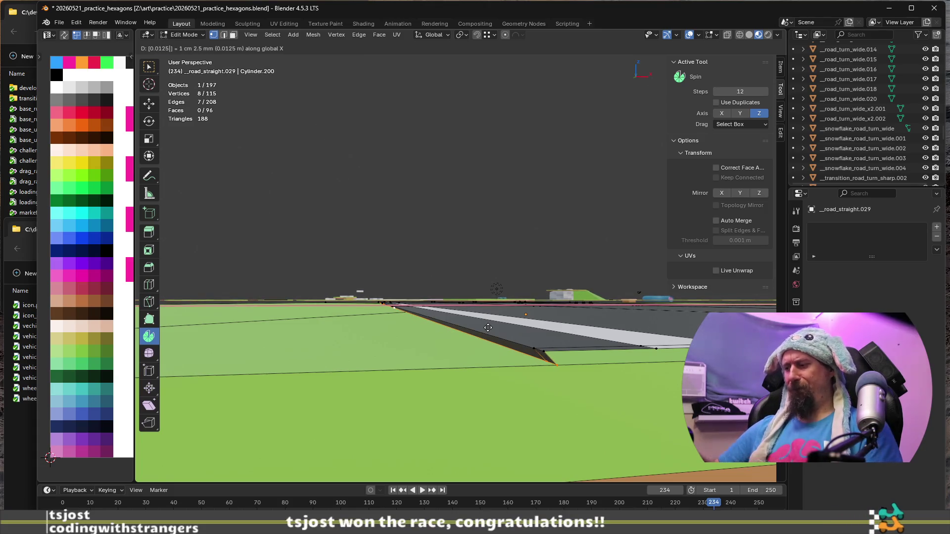
text(-)
key(Return)
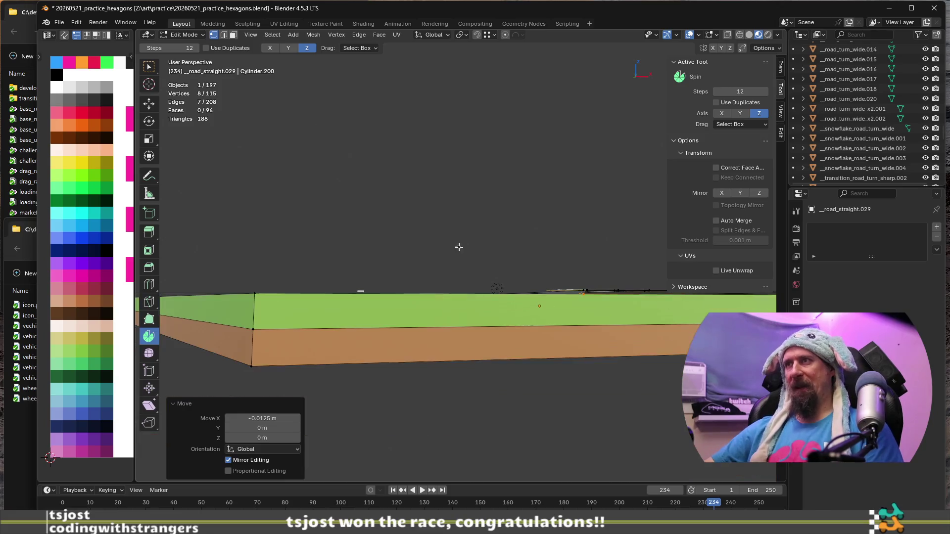
Step: Check the slab from above and return to object mode
mouse_move(456, 246)
middle_down()
mouse_move(373, 256)
mouse_move(429, 320)
middle_up()
scroll(373, 256, up, 4)
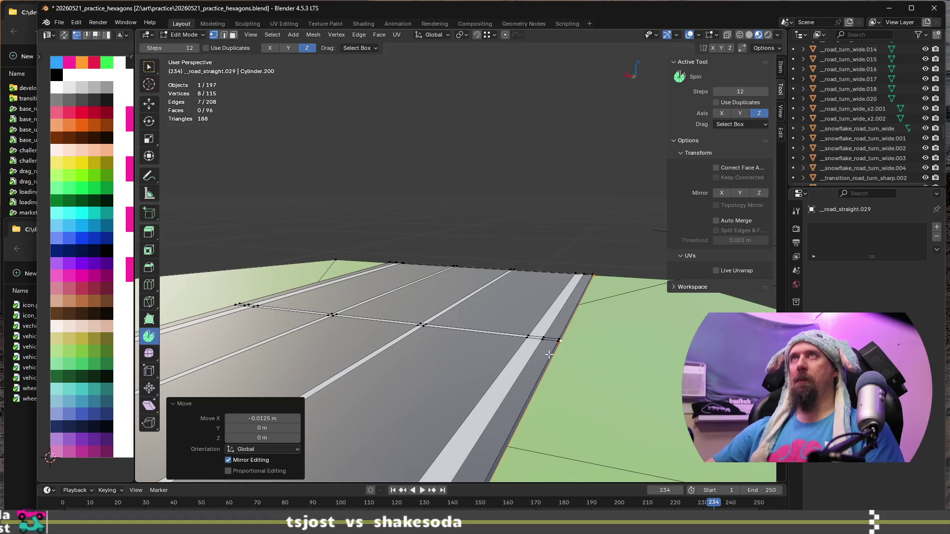
key(Tab)
mouse_move(548, 346)
middle_down()
mouse_move(539, 362)
mouse_move(452, 346)
mouse_move(377, 363)
mouse_move(613, 350)
mouse_move(402, 375)
mouse_move(394, 346)
mouse_move(537, 281)
middle_up()
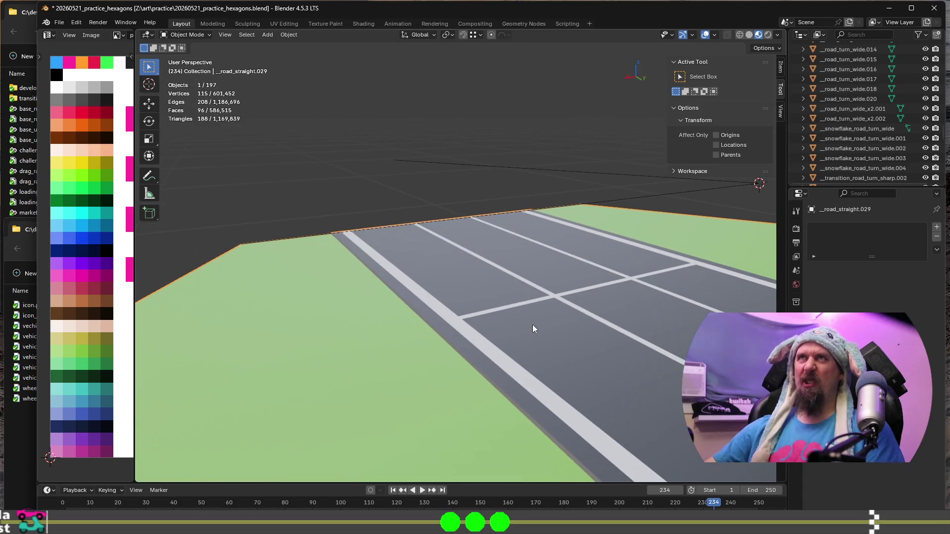
Step: Reveal the hidden hexagon tile and hide the road slab to isolate it
mouse_move(471, 306)
middle_down()
mouse_move(371, 256)
mouse_move(381, 292)
mouse_move(582, 275)
mouse_move(449, 272)
mouse_move(434, 315)
mouse_move(458, 262)
mouse_move(336, 317)
middle_up()
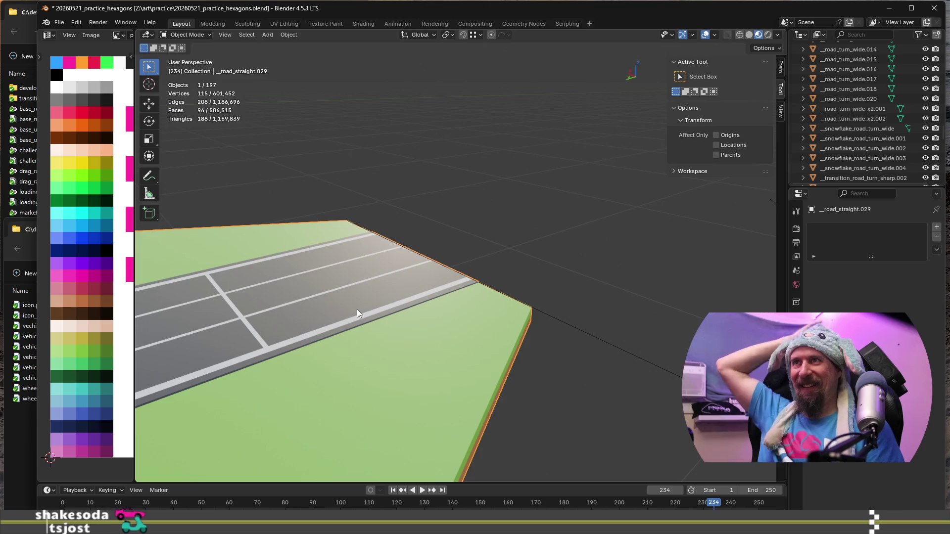
key(Tab)
key(Tab)
key(alt+h)
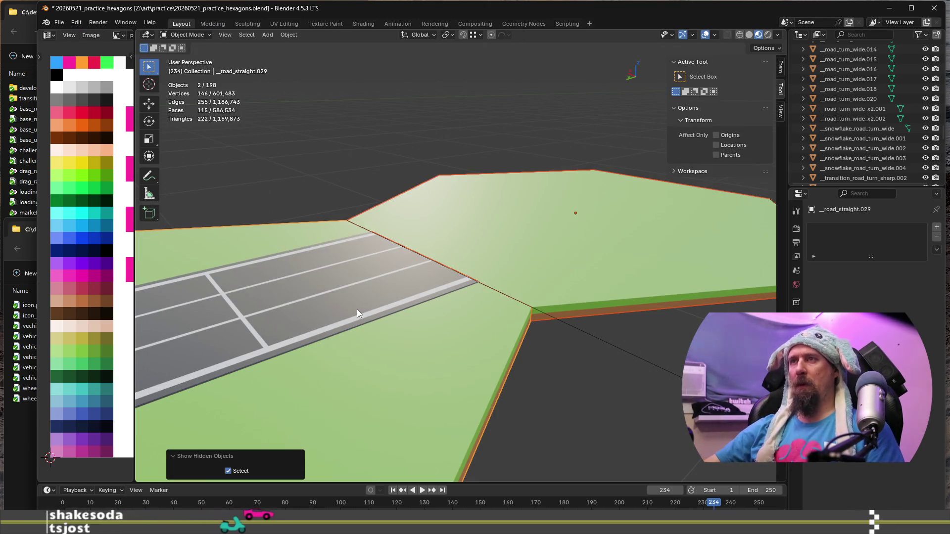
key(Delete)
scroll(400, 236, up, 3)
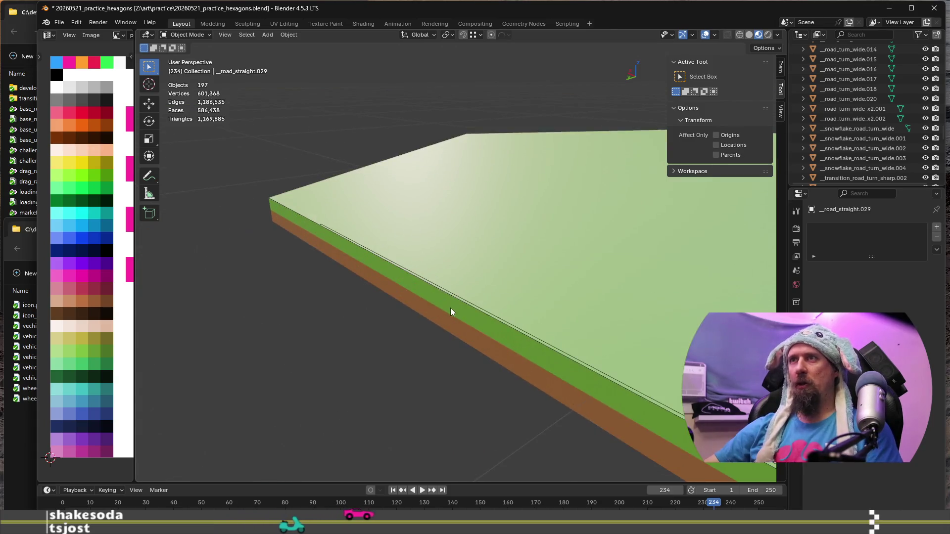
Step: Enter mesh editing on the hexagon tile and select its front edge loop for spinning
click(538, 372)
key(Tab)
mouse_move(538, 371)
middle_down()
mouse_move(550, 335)
mouse_move(572, 338)
mouse_move(559, 370)
mouse_move(572, 353)
mouse_move(601, 389)
mouse_move(273, 331)
mouse_move(260, 362)
middle_up()
alt+click(586, 336)
scroll(273, 330, down, 3)
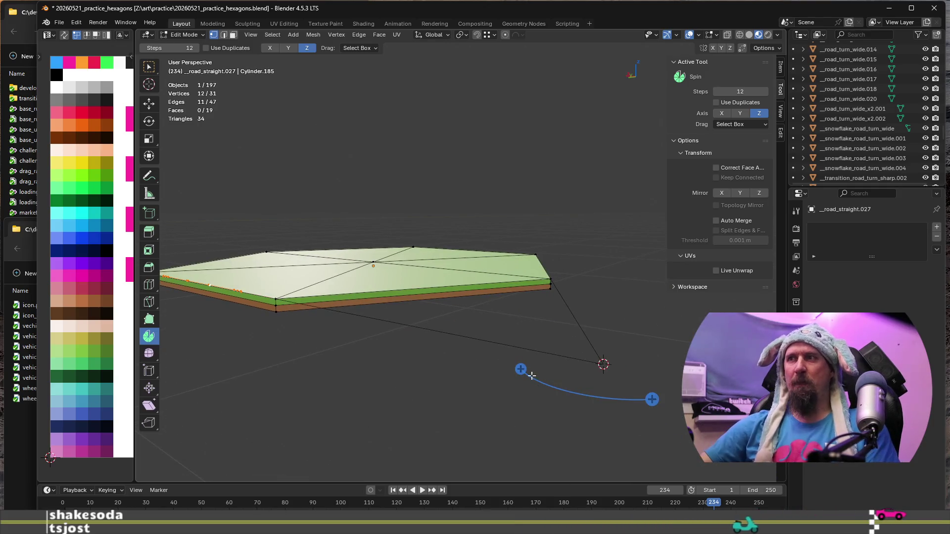
Step: Spin the edge loop 60° in twelve steps so the road curves across the tile
drag(521, 369, 520, 341)
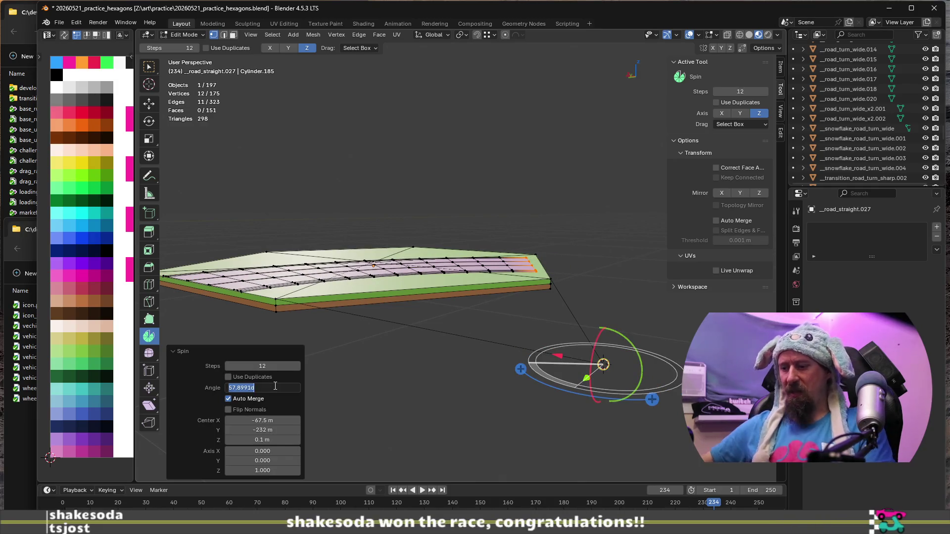
text(60)
key(Return)
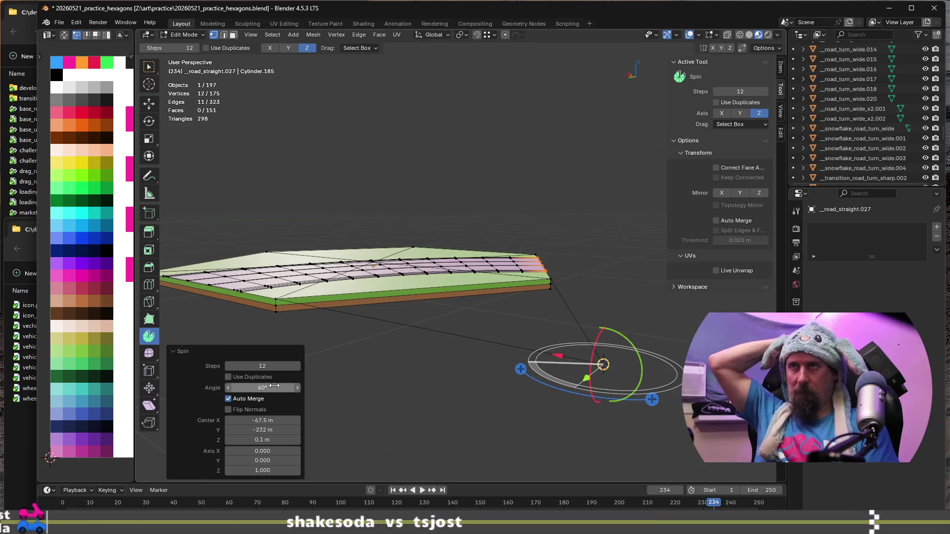
mouse_move(357, 320)
middle_down()
mouse_move(316, 242)
mouse_move(333, 272)
mouse_move(564, 352)
mouse_move(477, 341)
middle_up()
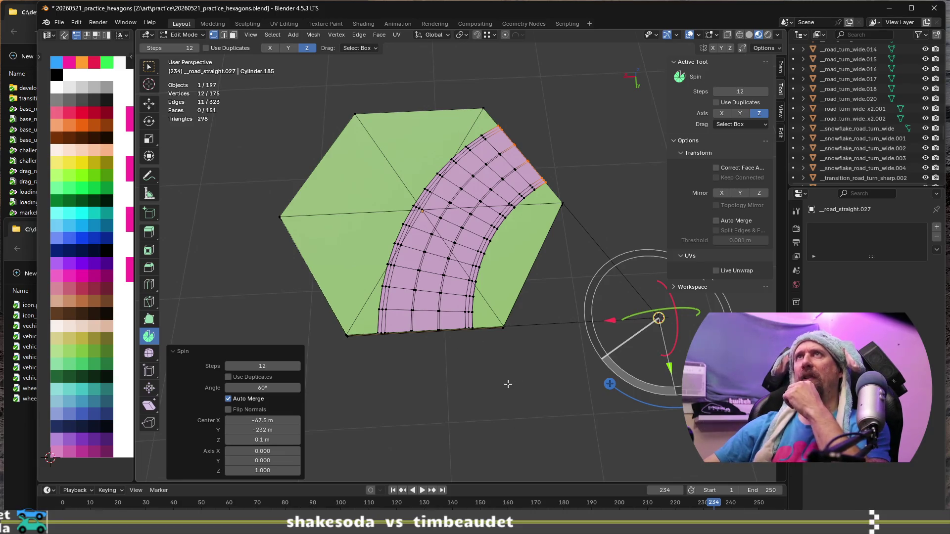
scroll(508, 384, up, 4)
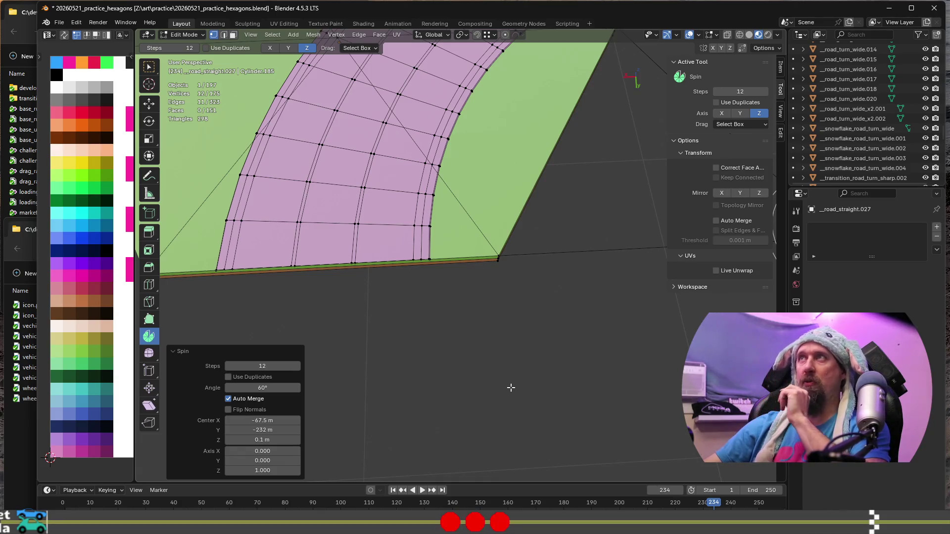
Step: Toggle Flip Normals on the spun road to check its shading, leaving it off
click(229, 410)
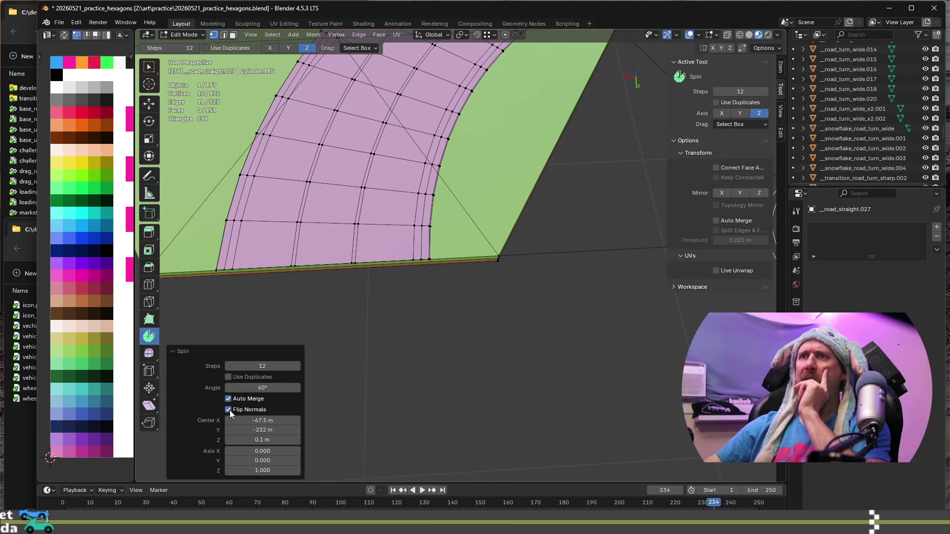
click(229, 411)
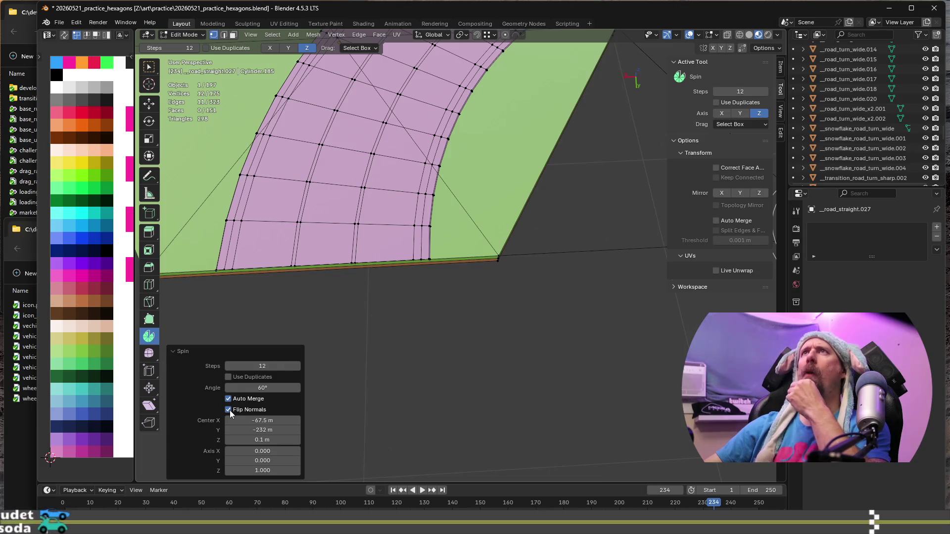
click(229, 411)
middle_drag(414, 360, 467, 333)
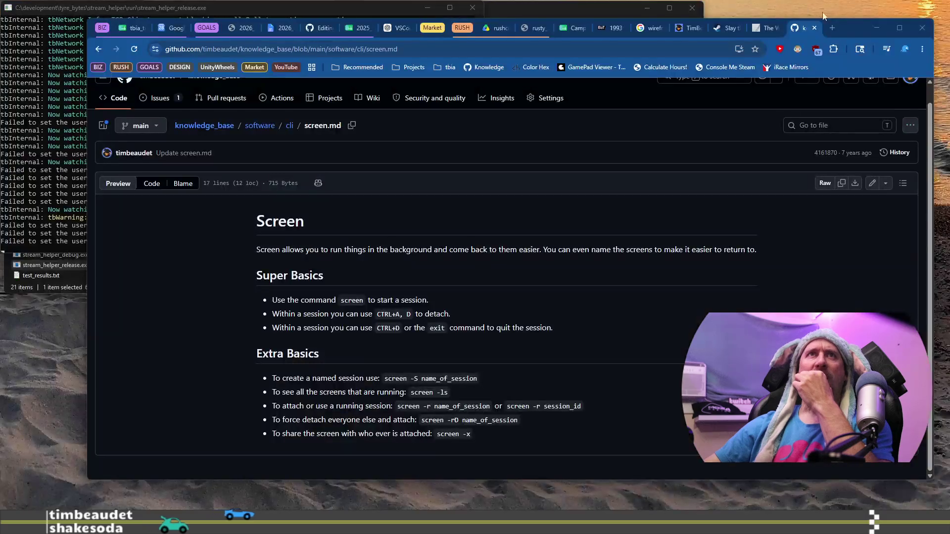
Step: Load the knowledge_base repository in a new browser tab from the address bar suggestions
click(833, 27)
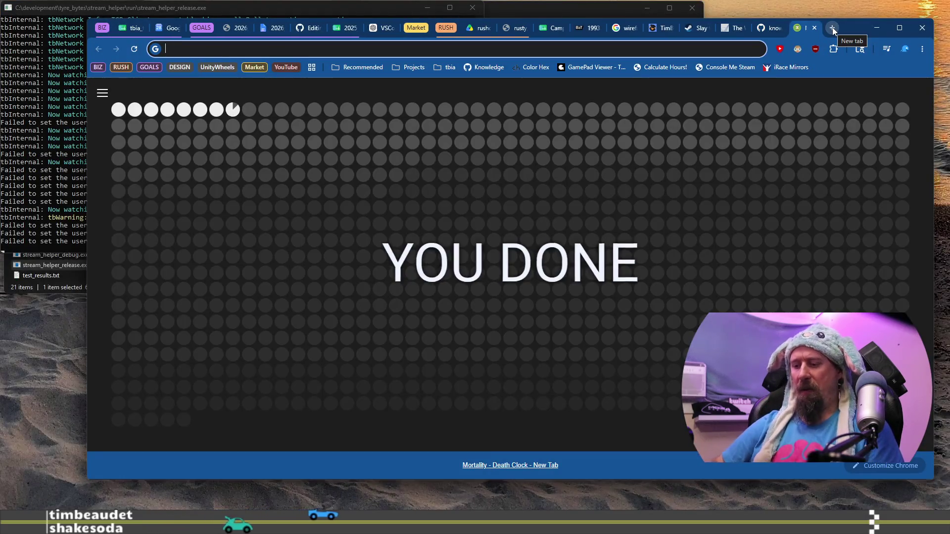
text(blender.org)
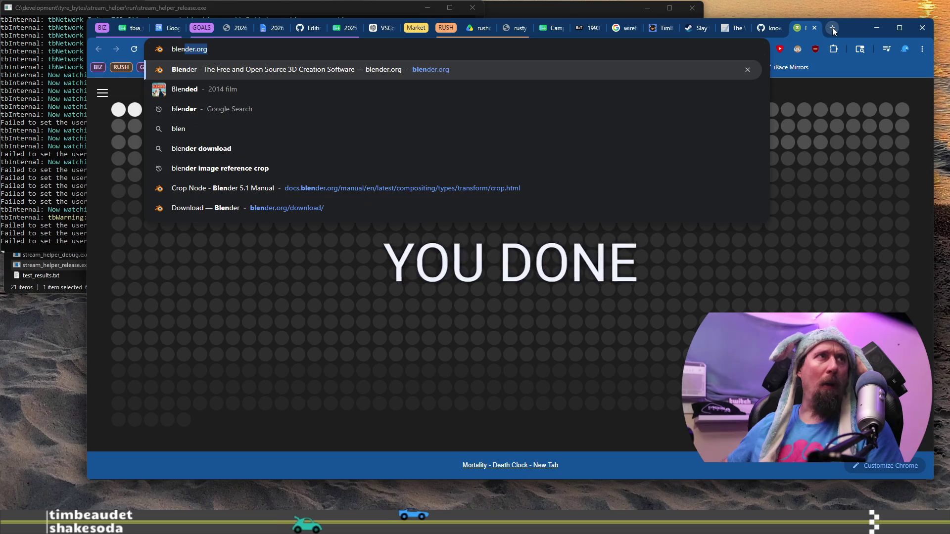
key(Right)
key(Escape)
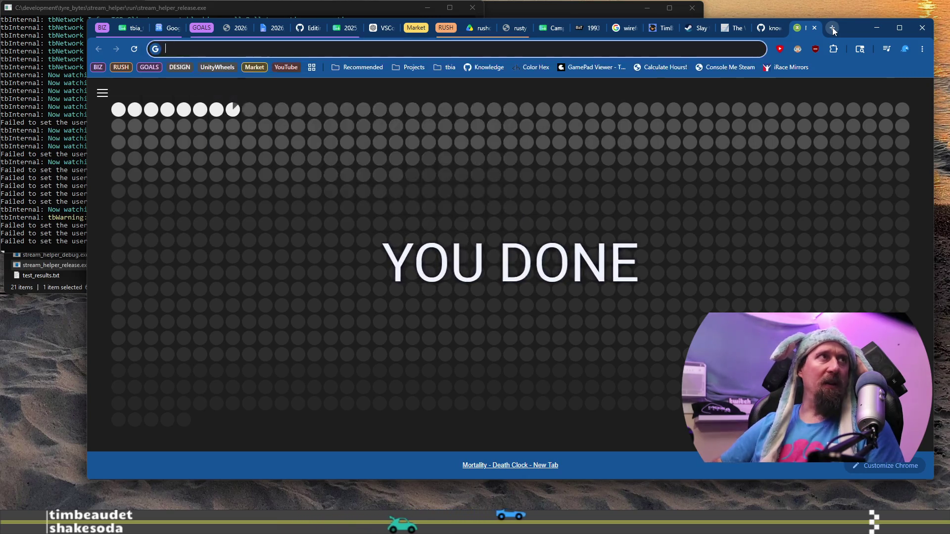
text(kn)
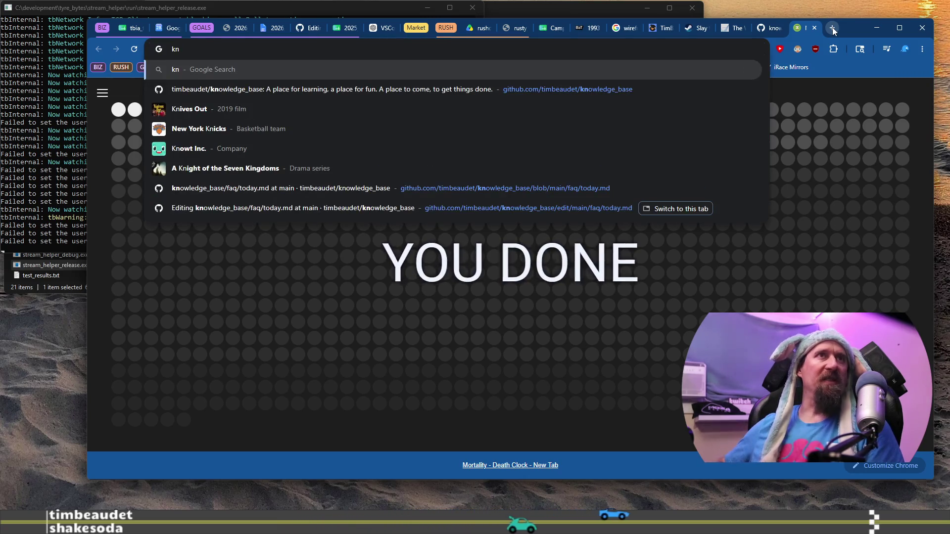
key(Down)
key(Return)
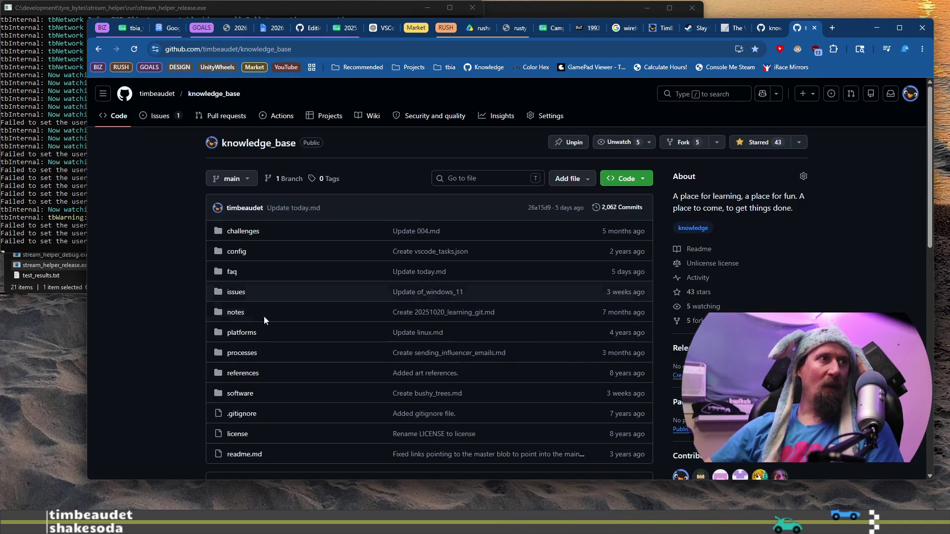
Step: Browse into the software folder, peek at the blender folder, and open blender.md
click(240, 394)
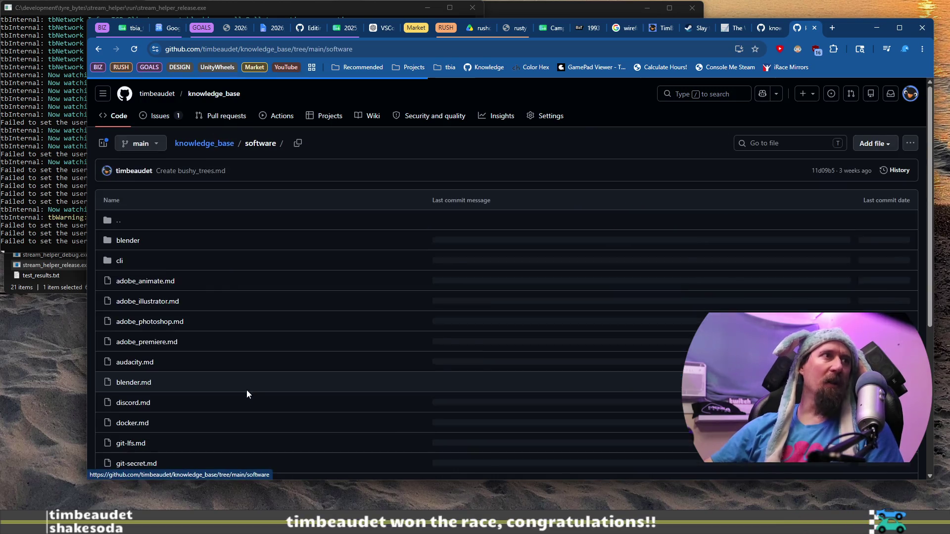
click(133, 243)
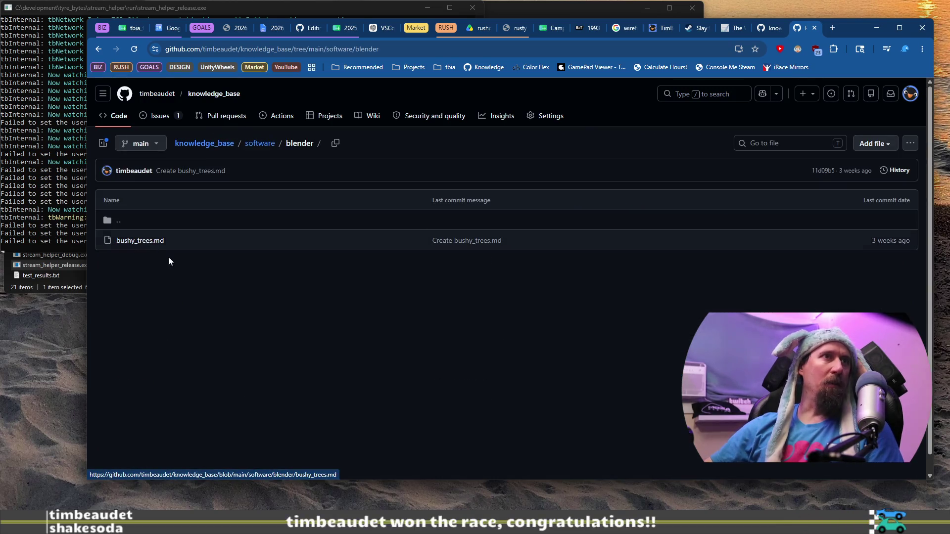
click(256, 144)
scroll(182, 363, down, 1)
scroll(182, 363, down, 2)
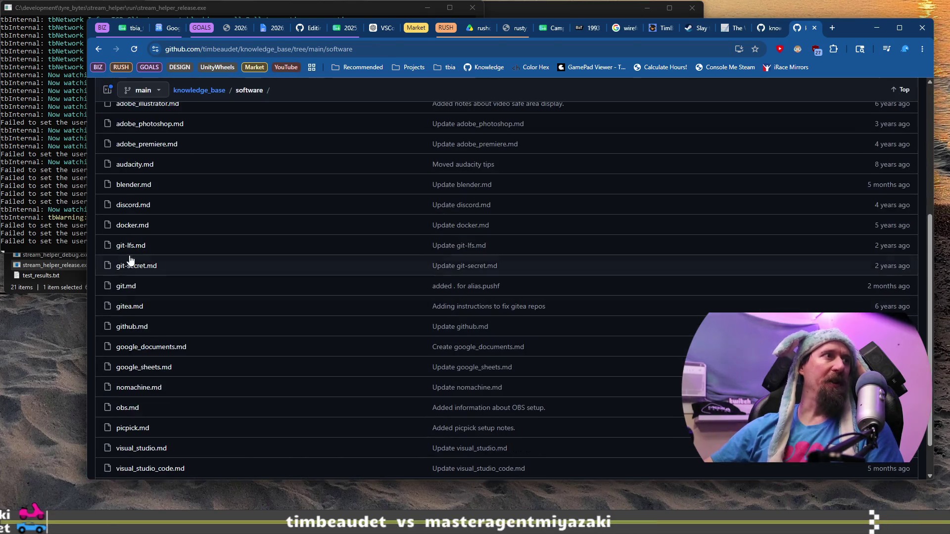
click(129, 186)
scroll(436, 270, down, 5)
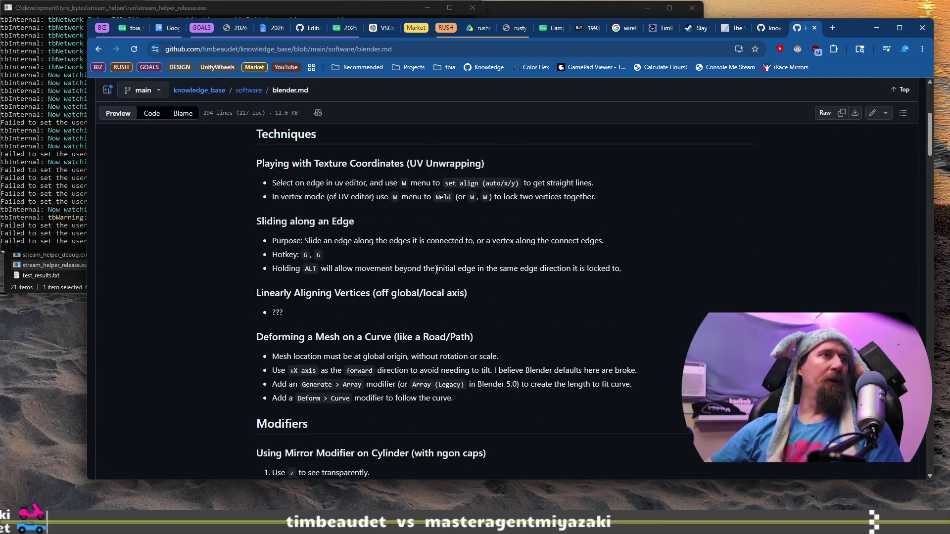
scroll(437, 270, up, 2)
scroll(436, 256, down, 3)
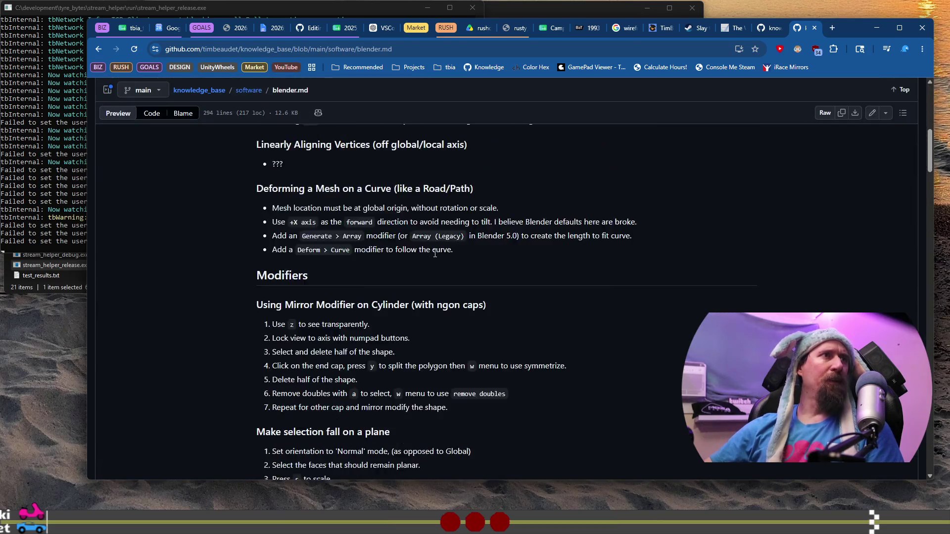
scroll(436, 256, up, 1)
Step: Search blender.md for 'curv' to reach the Deforming a Mesh on a Curve notes
key(ctrl+f)
text(sl)
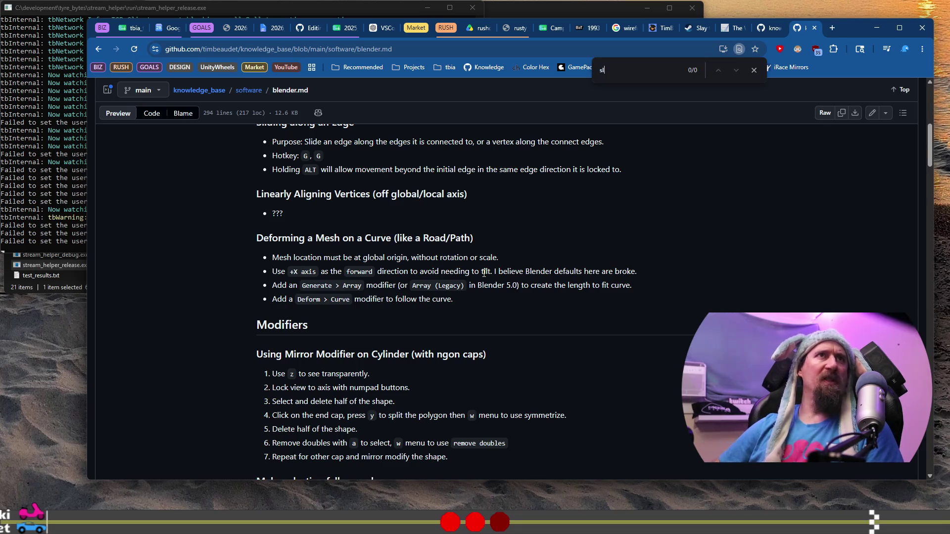
text(=)
key(BackSpace)
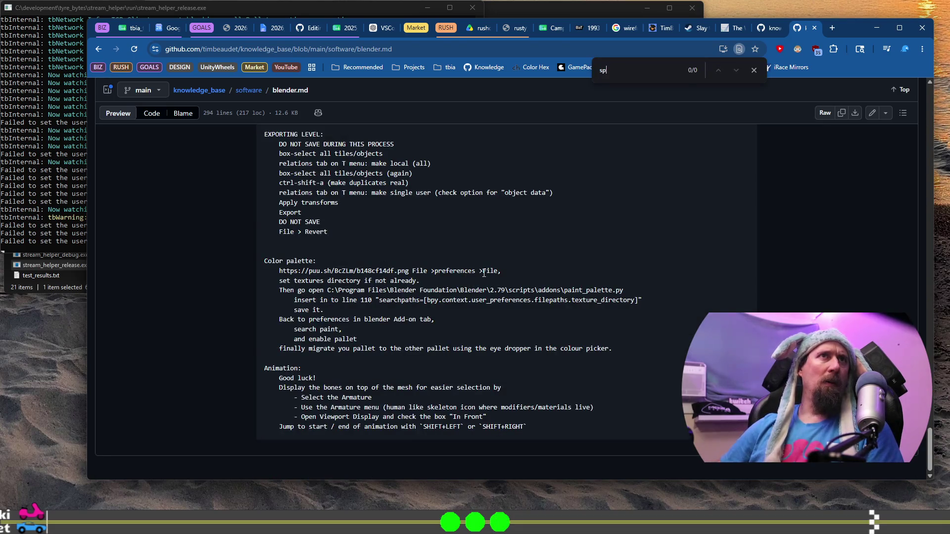
text(in)
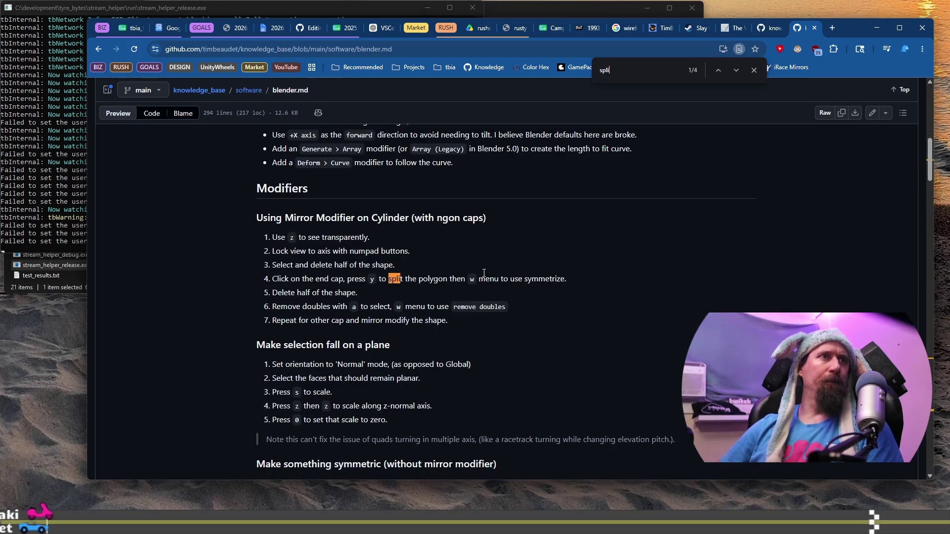
key(Return)
key(Return)
key(Return)
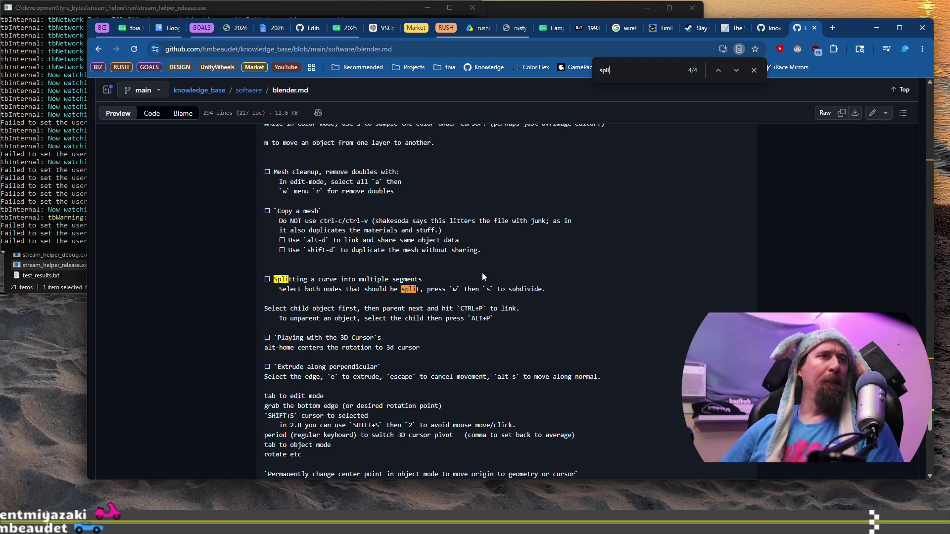
key(ctrl+f)
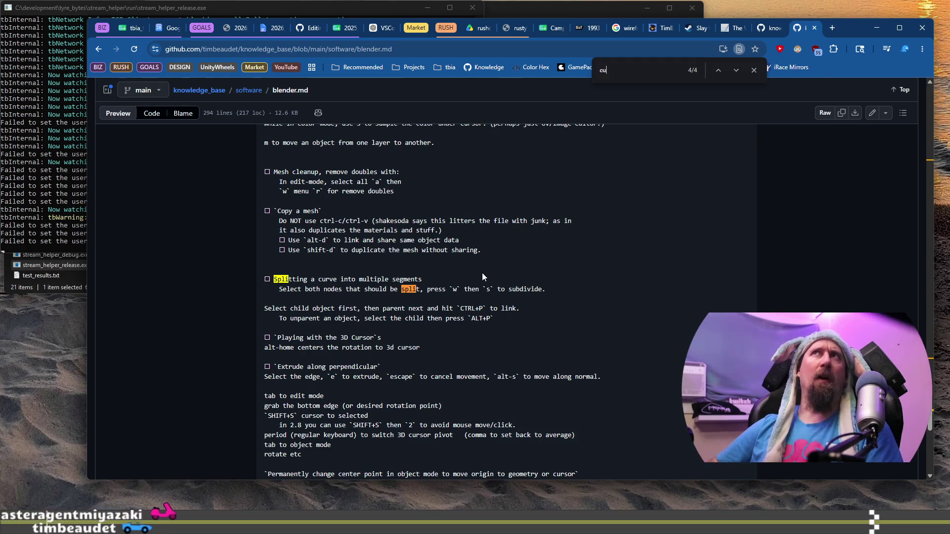
text(curv)
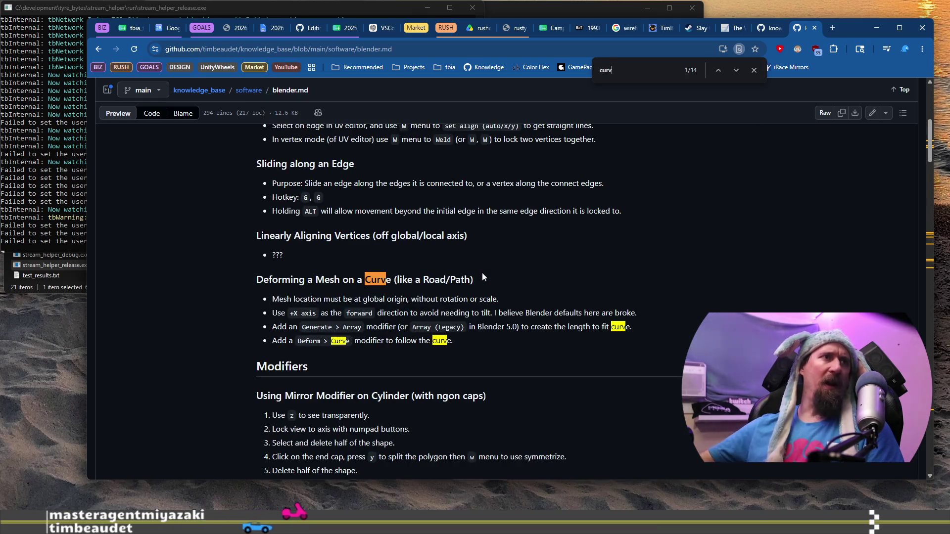
scroll(421, 309, down, 2)
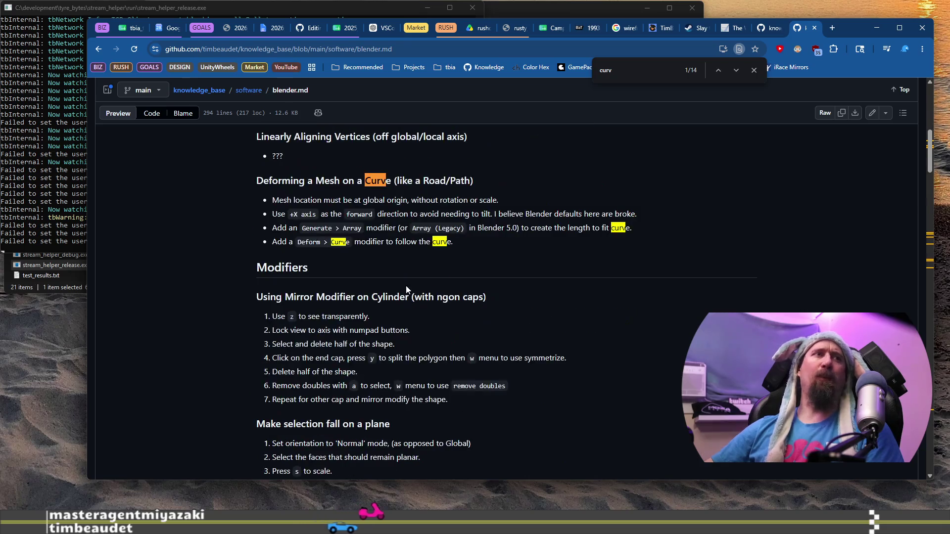
Step: Select the '+X axis as the forward direction' sentence in the notes
drag(286, 212, 329, 211)
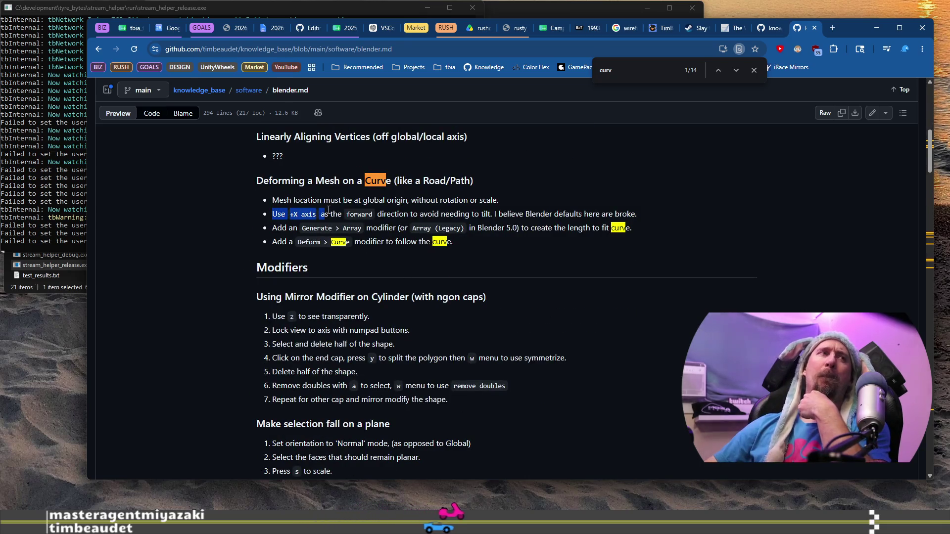
drag(432, 213, 611, 211)
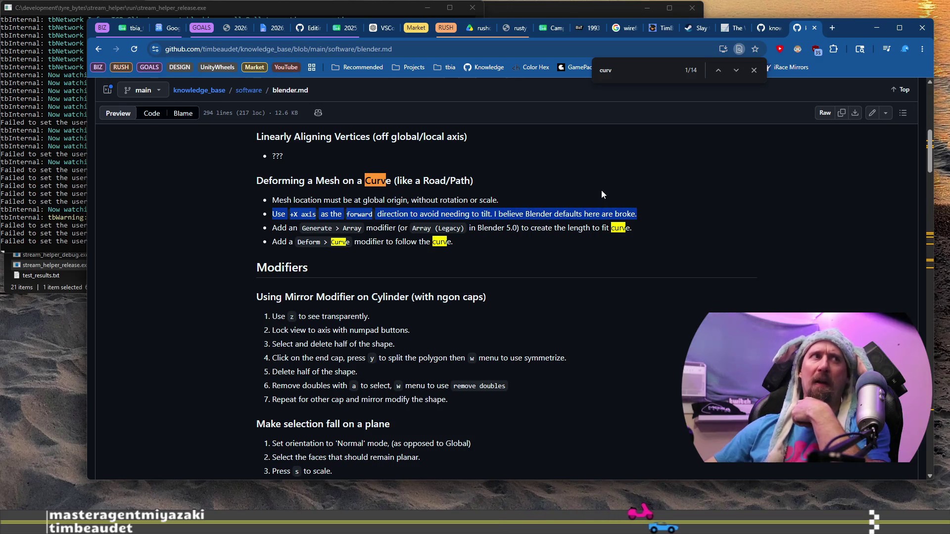
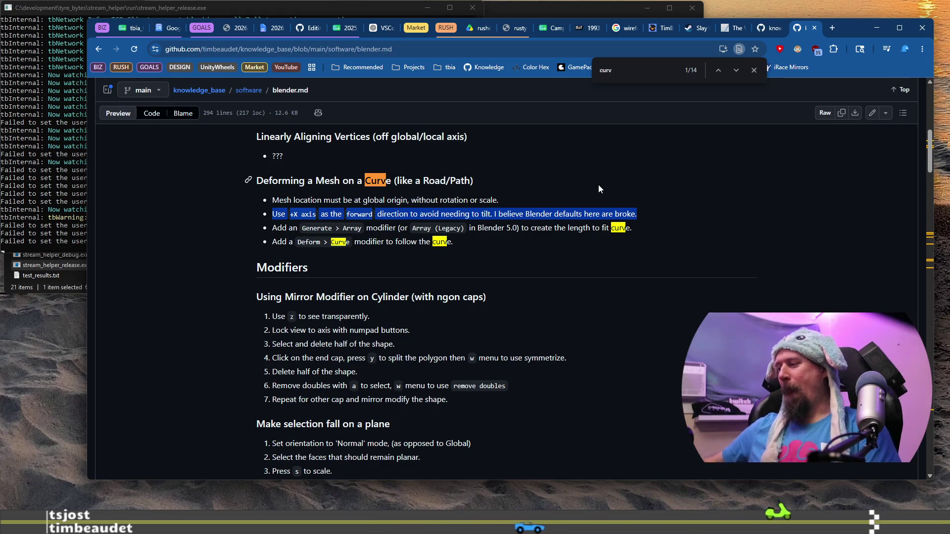
Step: Switch from the browser's blender.md notes back to the Blender window
key(alt+Tab)
scroll(461, 206, up, 2)
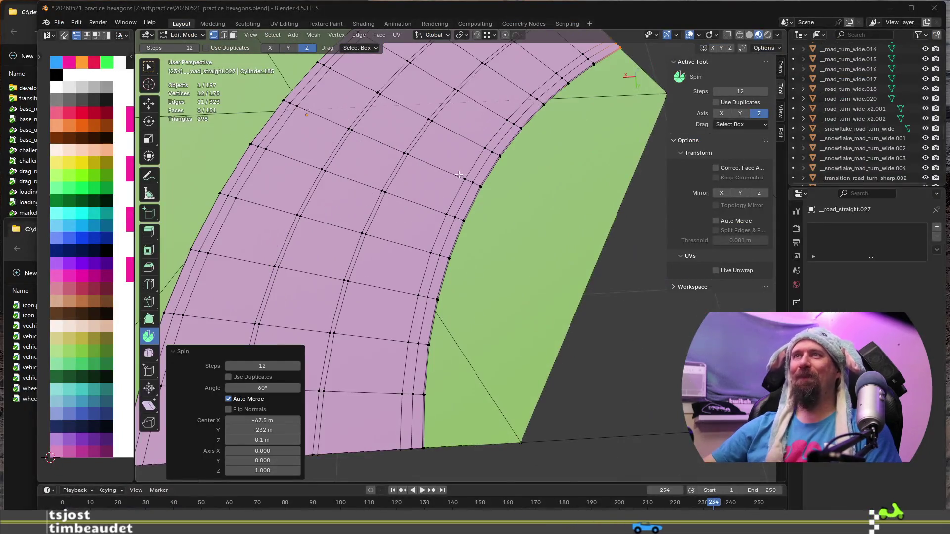
scroll(462, 207, up, 2)
Step: Orbit around the spun road from above, then select all of the tile's geometry
middle_drag(461, 207, 470, 189)
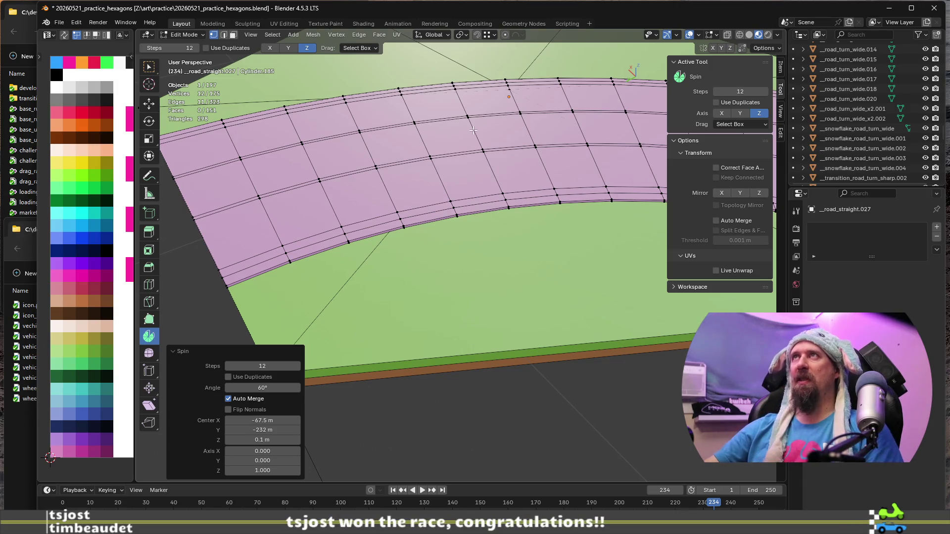
middle_drag(446, 211, 474, 256)
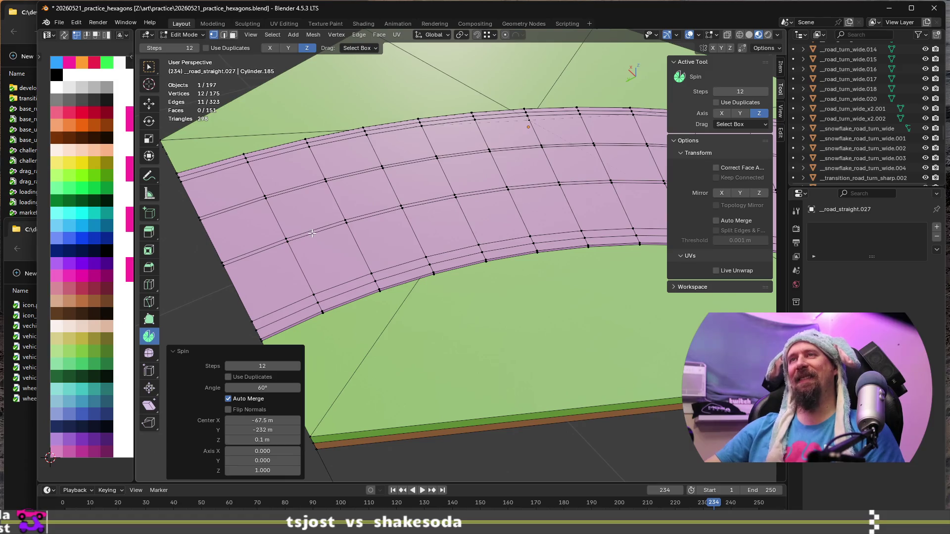
middle_drag(558, 278, 477, 230)
mouse_move(331, 223)
middle_down()
mouse_move(397, 222)
mouse_move(385, 209)
middle_up()
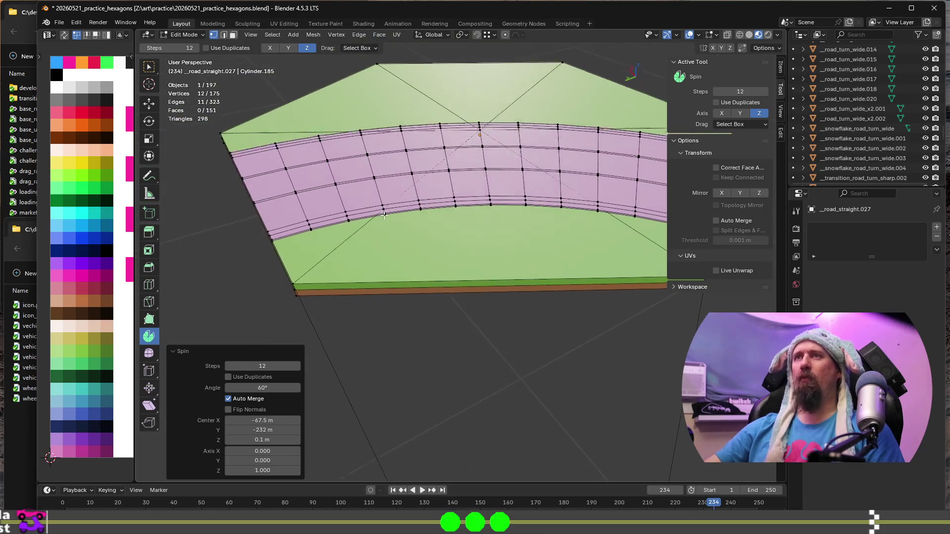
key(a)
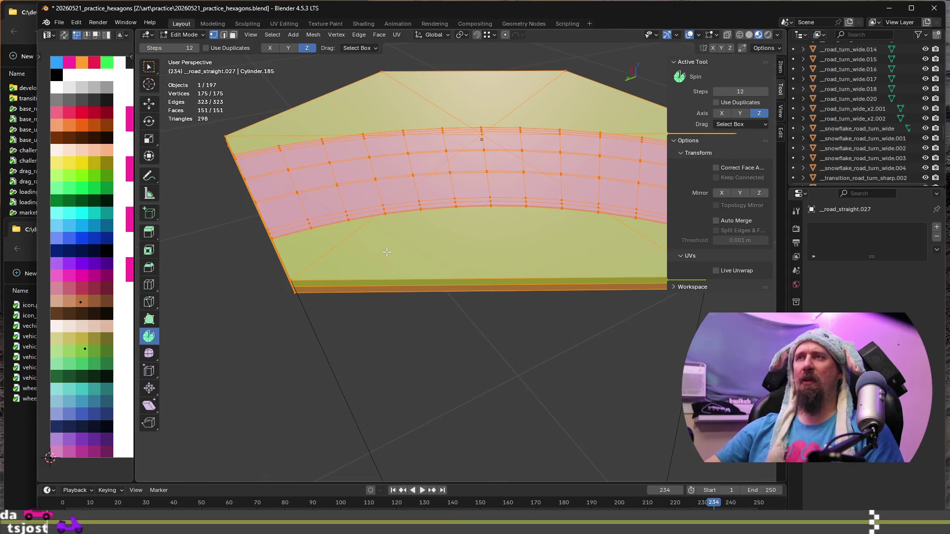
Step: Re-enter Edit Mode and select only the linked faces of the road strip
key(Tab)
key(Tab)
key(Tab)
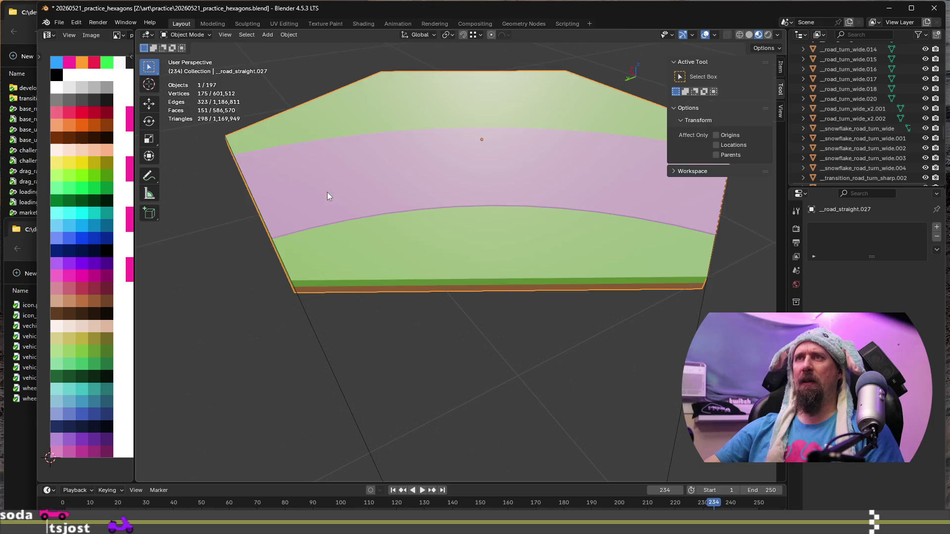
key(Tab)
key(alt+a)
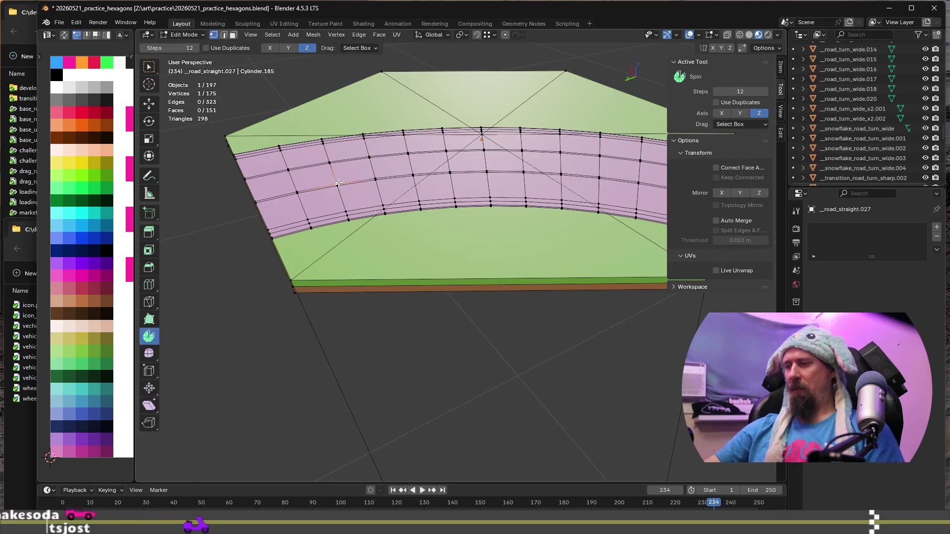
key(l)
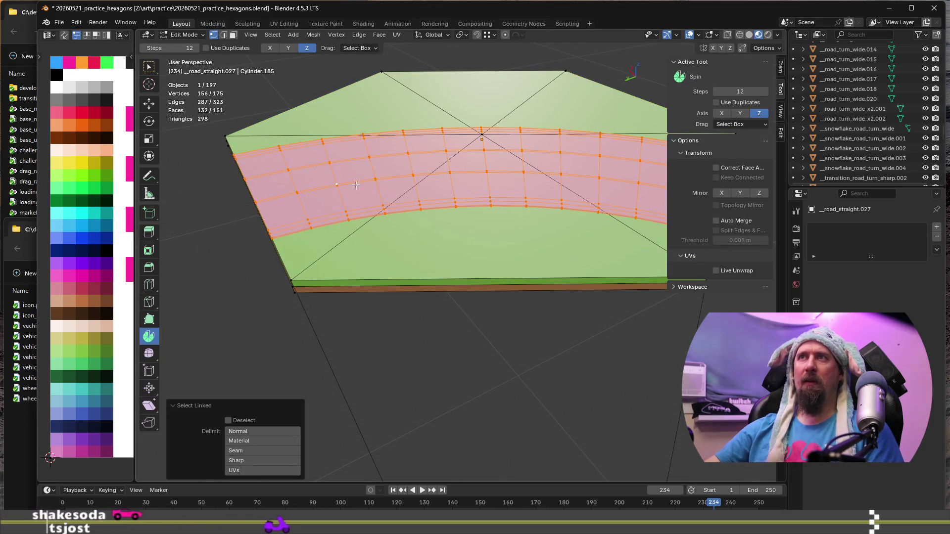
Step: Move the road's UVs onto the gray palette swatch and check the gray road from above
click(76, 425)
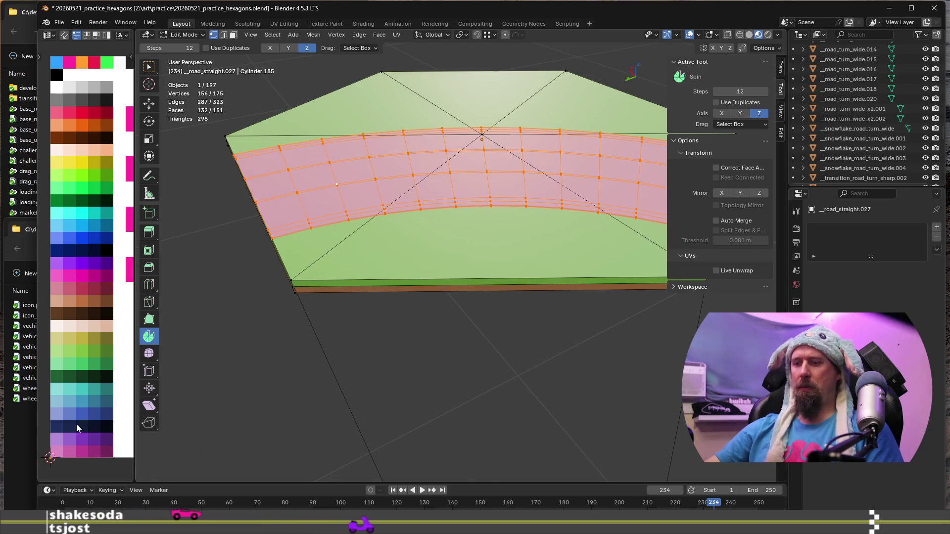
key(g)
click(108, 93)
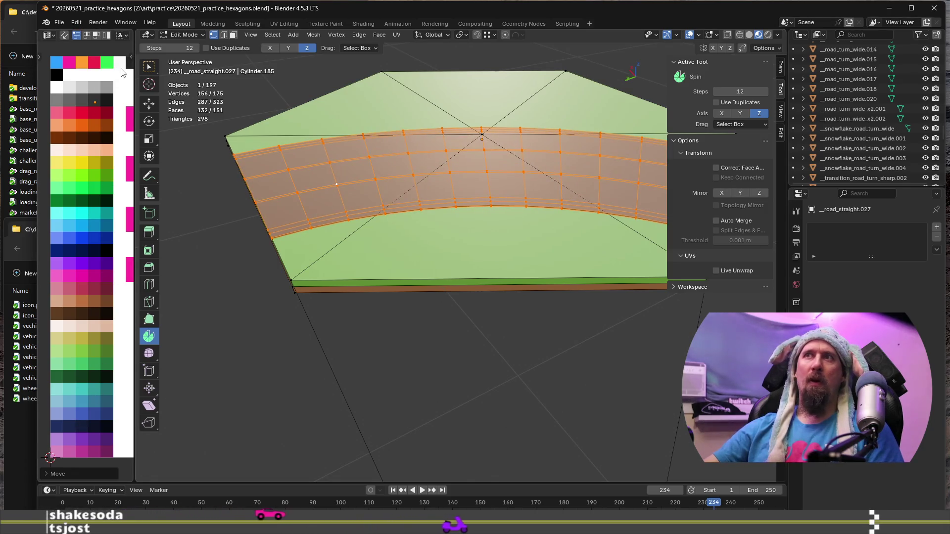
key(Tab)
scroll(441, 158, up, 5)
mouse_move(421, 192)
middle_down()
mouse_move(495, 279)
mouse_move(413, 287)
mouse_move(502, 302)
mouse_move(490, 331)
mouse_move(431, 334)
mouse_move(346, 310)
mouse_move(445, 335)
mouse_move(531, 387)
mouse_move(594, 367)
middle_up()
scroll(490, 331, up, 2)
key(Tab)
scroll(415, 333, down, 3)
scroll(532, 386, down, 2)
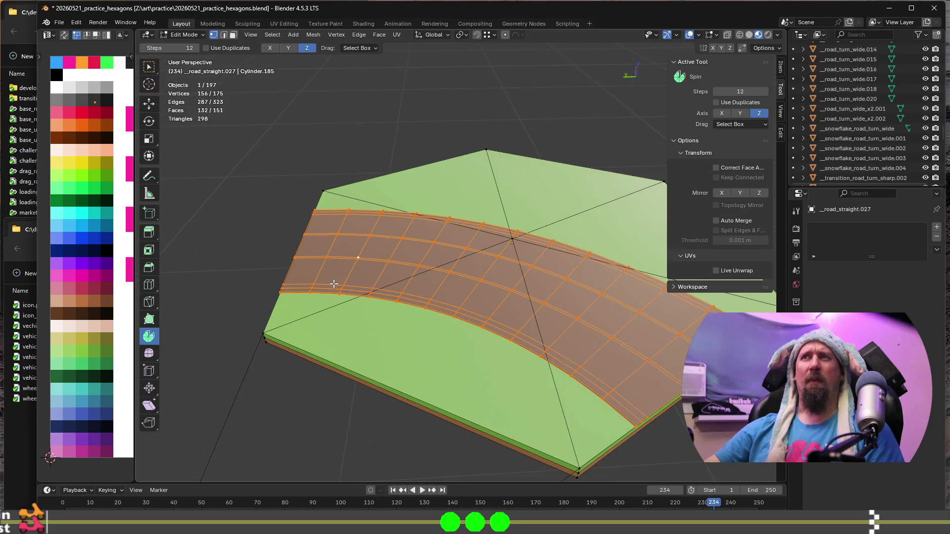
Step: Select the whole mesh and undo the road spin back to the bare 31-vertex hexagon tile
middle_drag(335, 283, 349, 284)
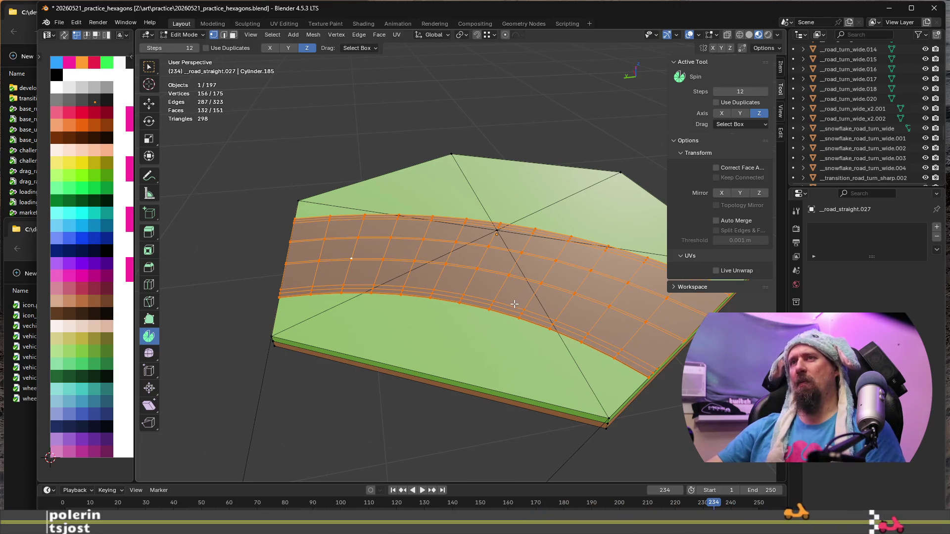
key(alt+a)
key(a)
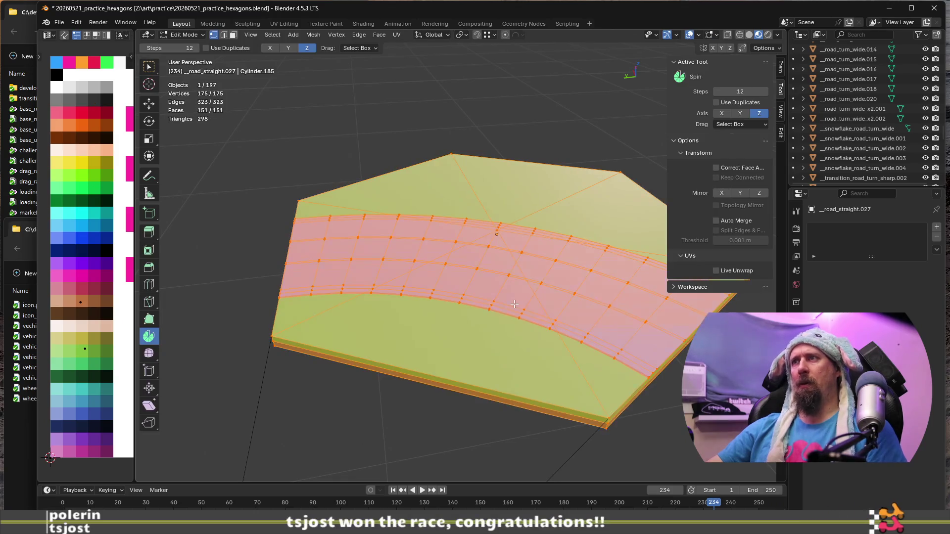
key(Tab)
key(Tab)
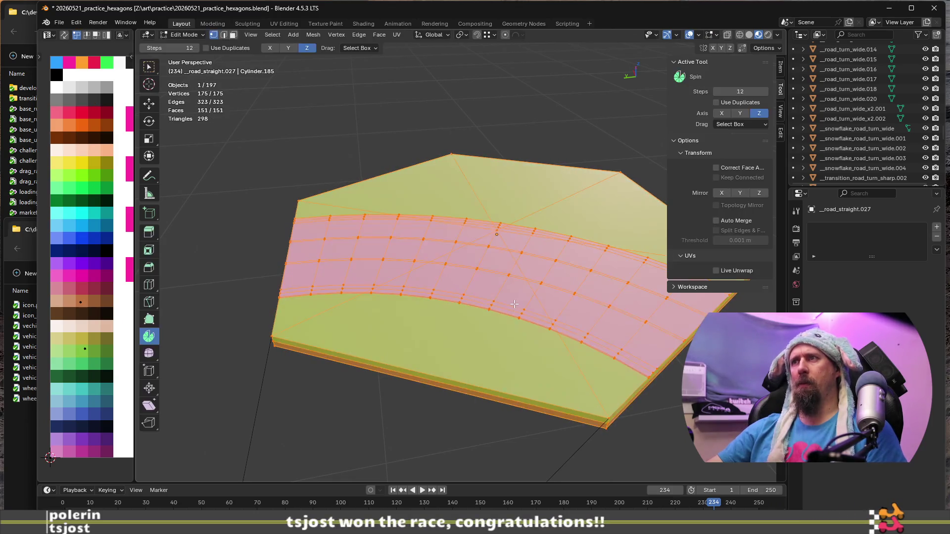
key(alt+a)
key(l)
key(h)
scroll(443, 331, down, 3)
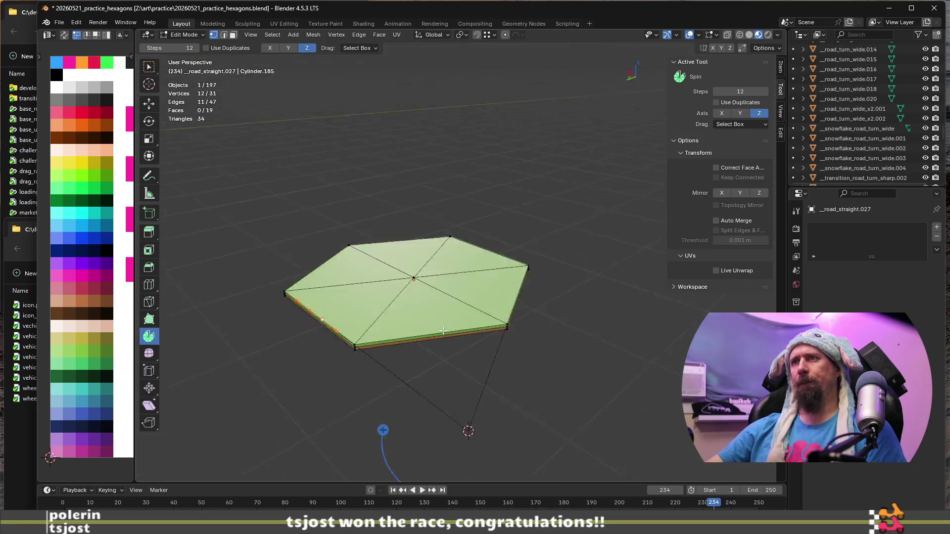
middle_drag(443, 332, 481, 384)
drag(458, 409, 469, 399)
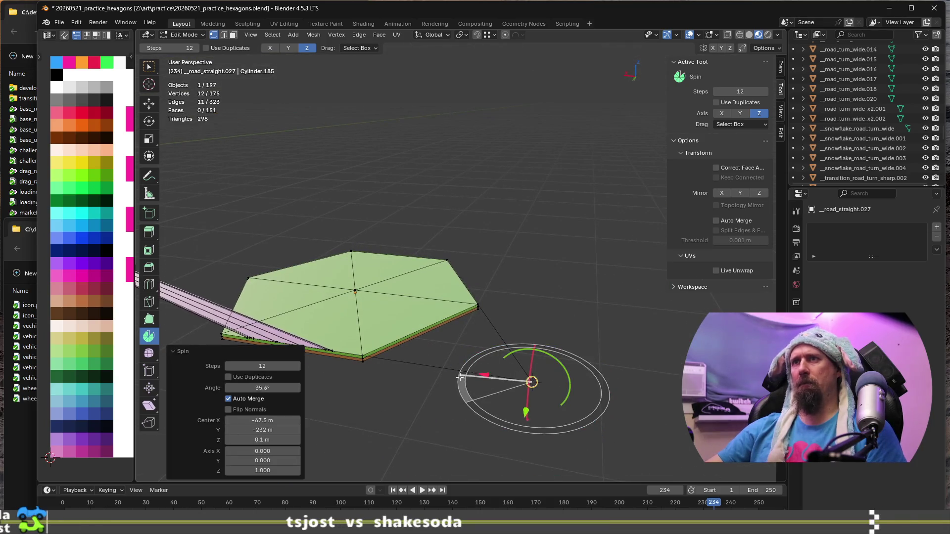
middle_drag(469, 399, 465, 297)
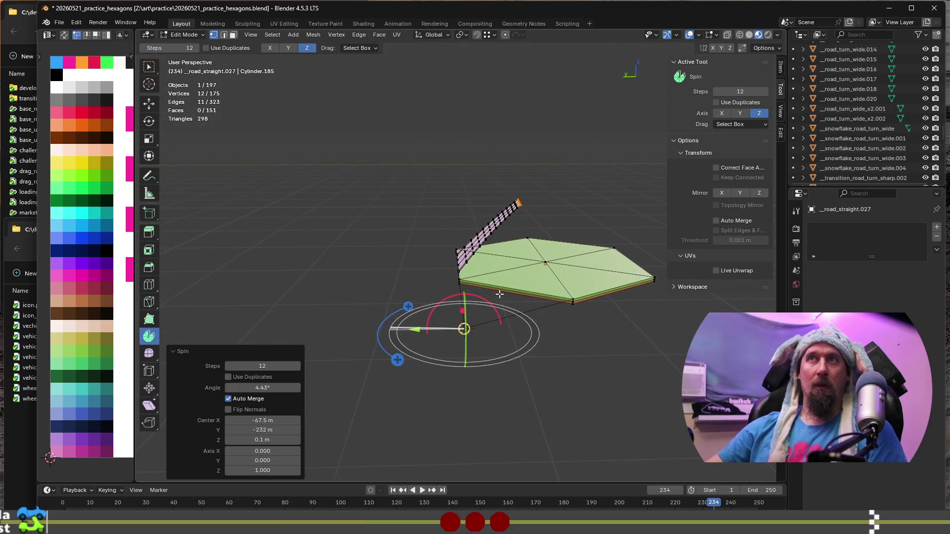
mouse_move(500, 294)
middle_down()
mouse_move(523, 273)
mouse_move(528, 290)
middle_up()
key(ctrl+z)
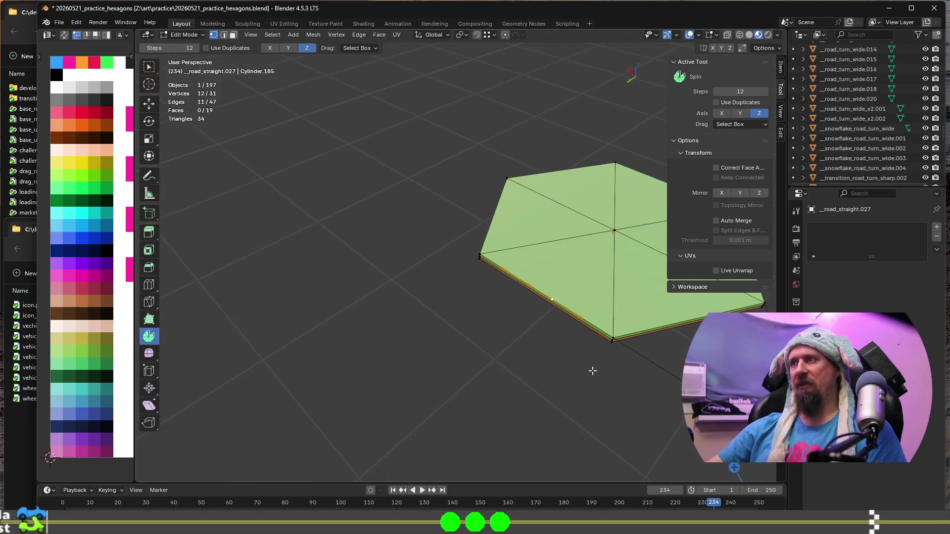
middle_drag(592, 371, 384, 262)
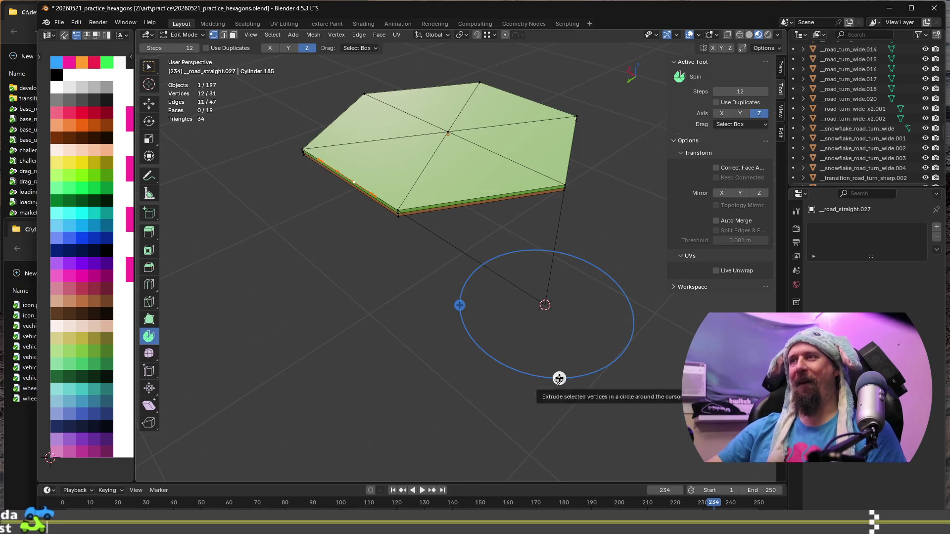
mouse_move(559, 378)
mouse_down()
mouse_move(589, 359)
mouse_move(554, 369)
mouse_up()
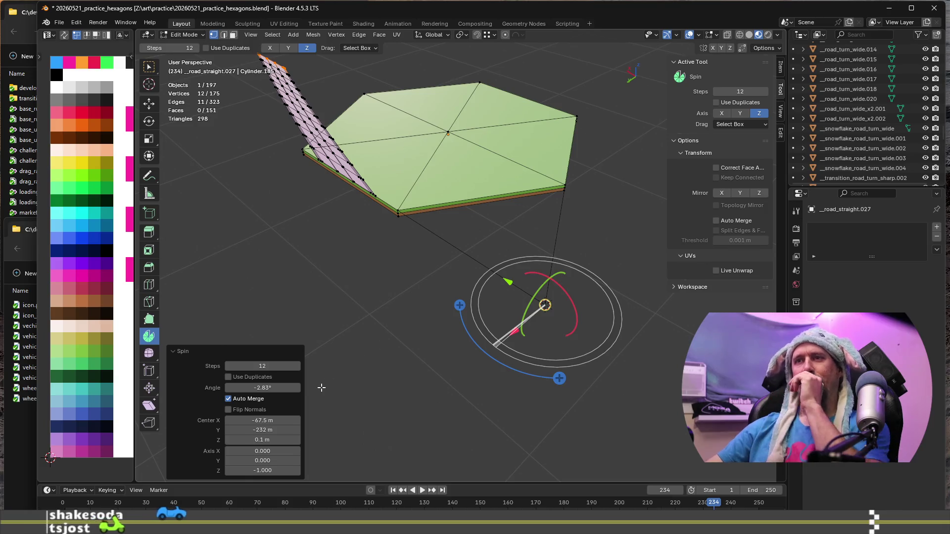
click(271, 386)
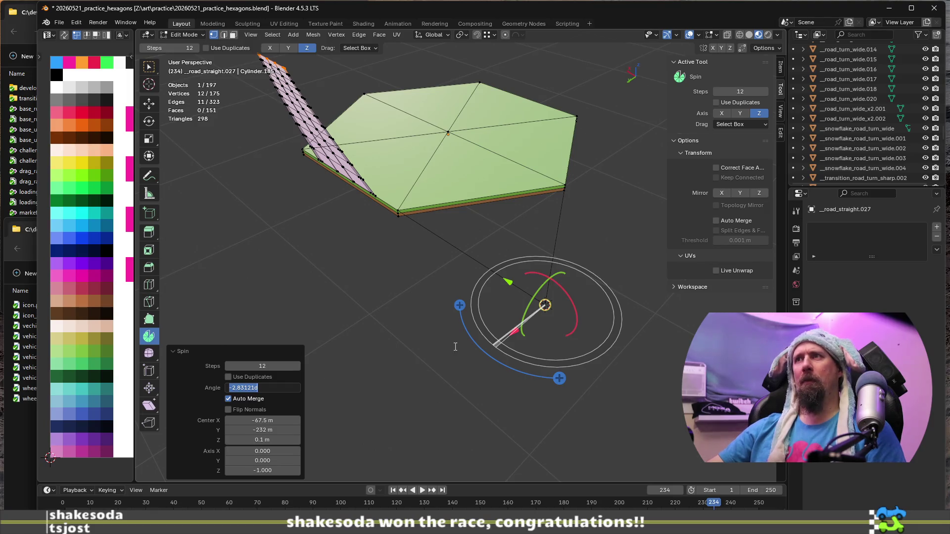
key(Escape)
key(ctrl+z)
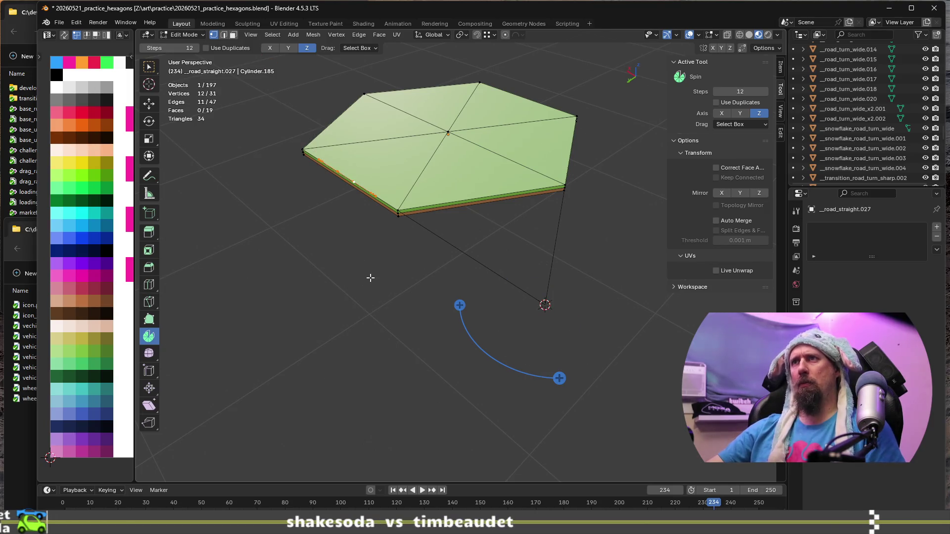
Step: Spin the road edge with the gizmo ring about 60° so a curved strip crosses the tile
key(Tab)
key(Tab)
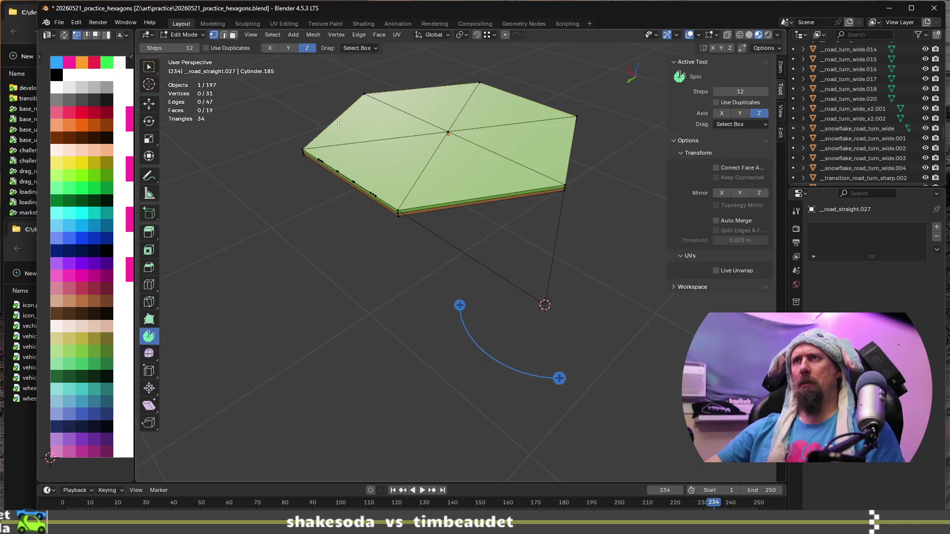
scroll(351, 294, up, 5)
scroll(351, 294, down, 2)
scroll(347, 353, down, 4)
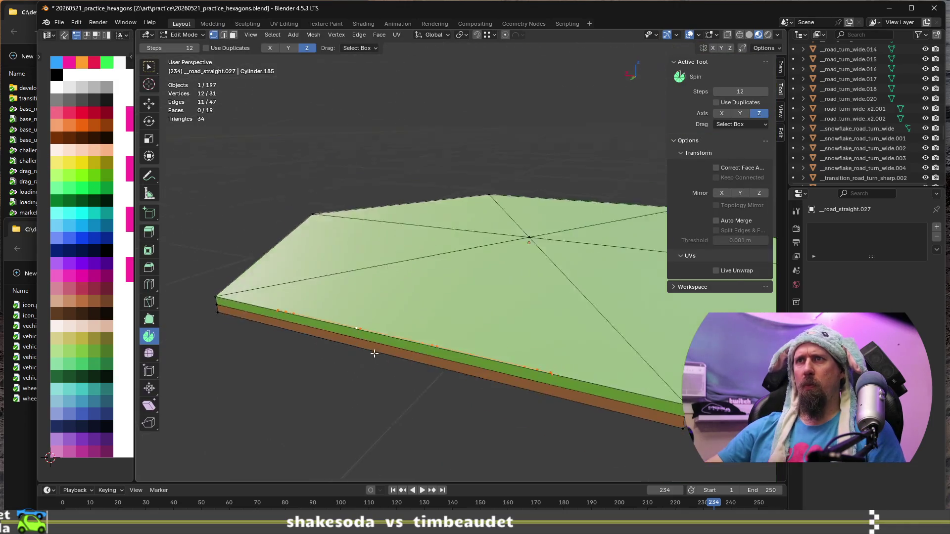
middle_drag(376, 350, 385, 344)
scroll(467, 384, down, 2)
scroll(446, 393, up, 1)
mouse_move(446, 392)
middle_down()
mouse_move(441, 354)
mouse_move(471, 388)
middle_up()
click(471, 386)
mouse_move(471, 386)
mouse_down()
mouse_move(511, 355)
mouse_move(505, 361)
mouse_up()
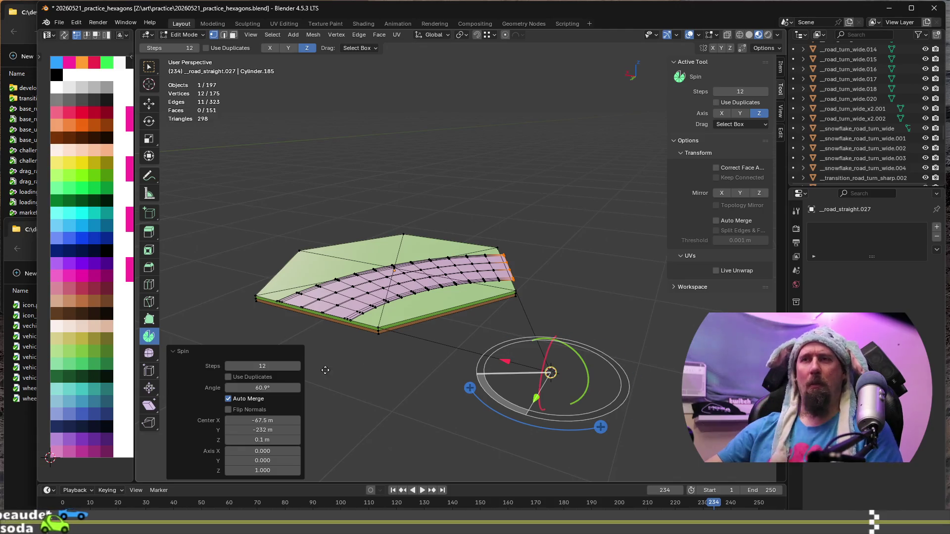
Step: Enter Angle 60° and Steps 13 in the Spin operator panel
click(278, 388)
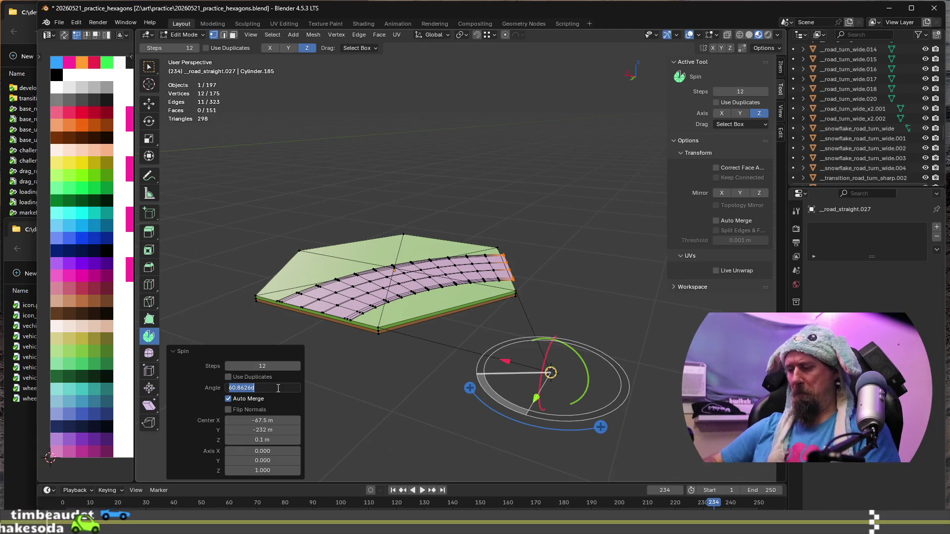
text(60)
key(Tab)
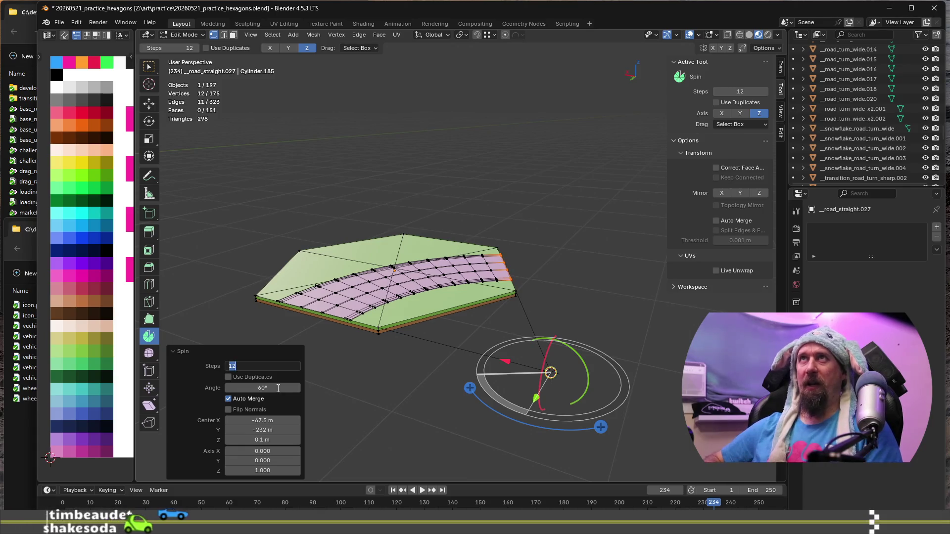
text(13)
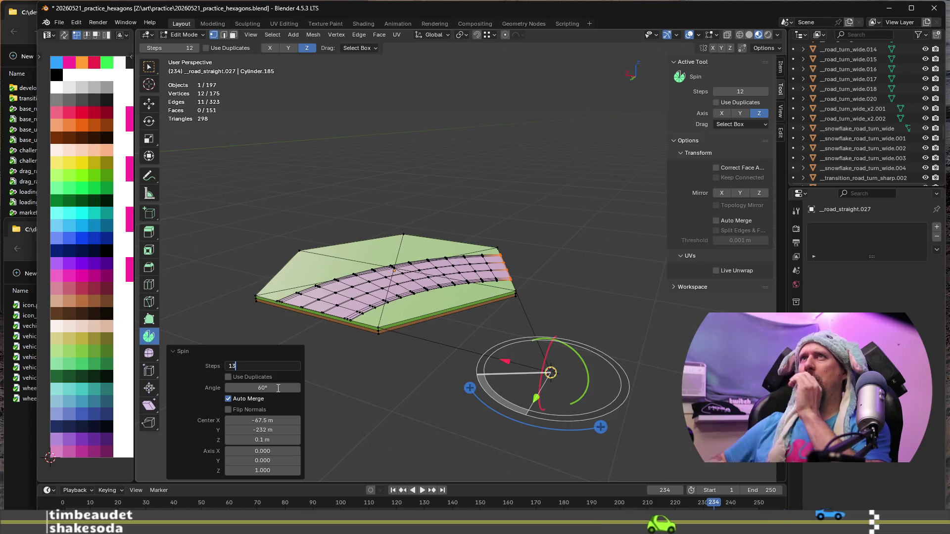
key(Return)
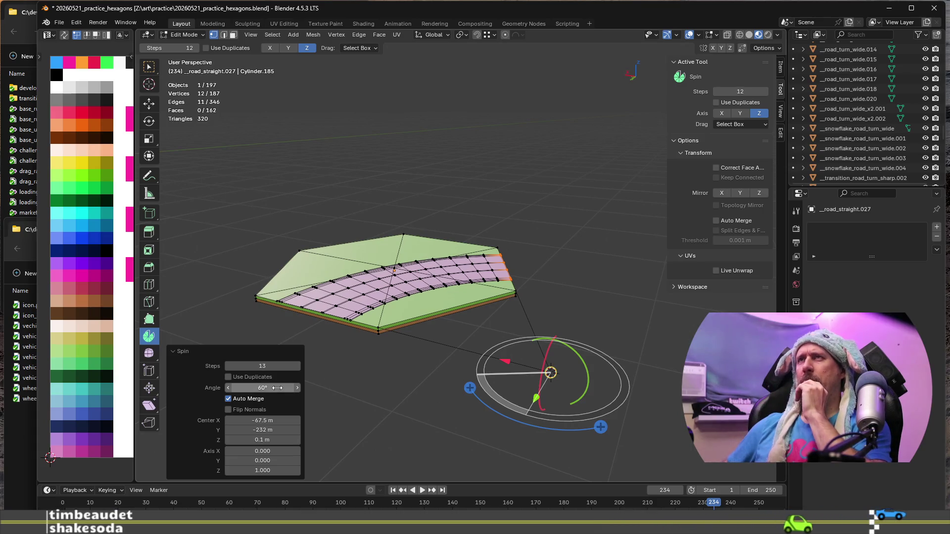
click(280, 388)
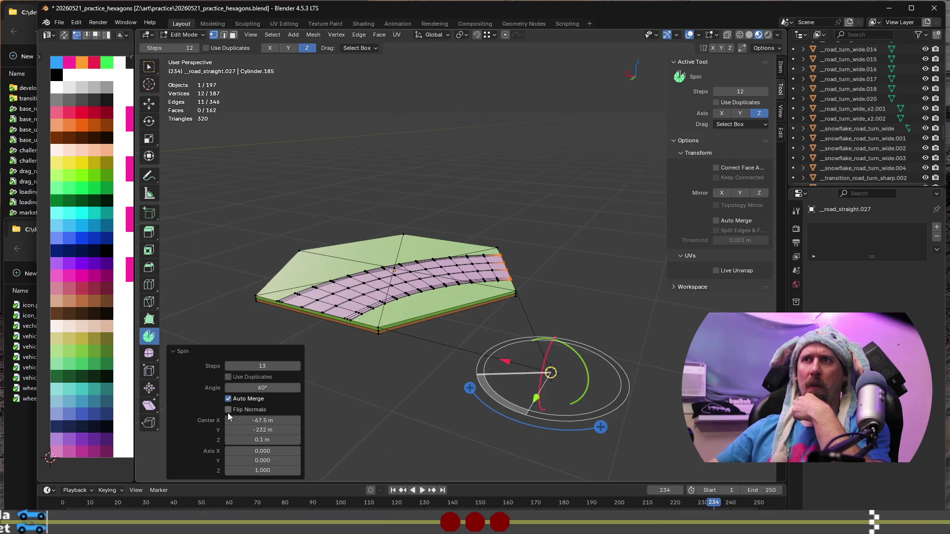
Step: Enable Flip Normals on the spin and select the whole linked road strip
click(228, 410)
scroll(321, 305, up, 2)
scroll(322, 305, up, 2)
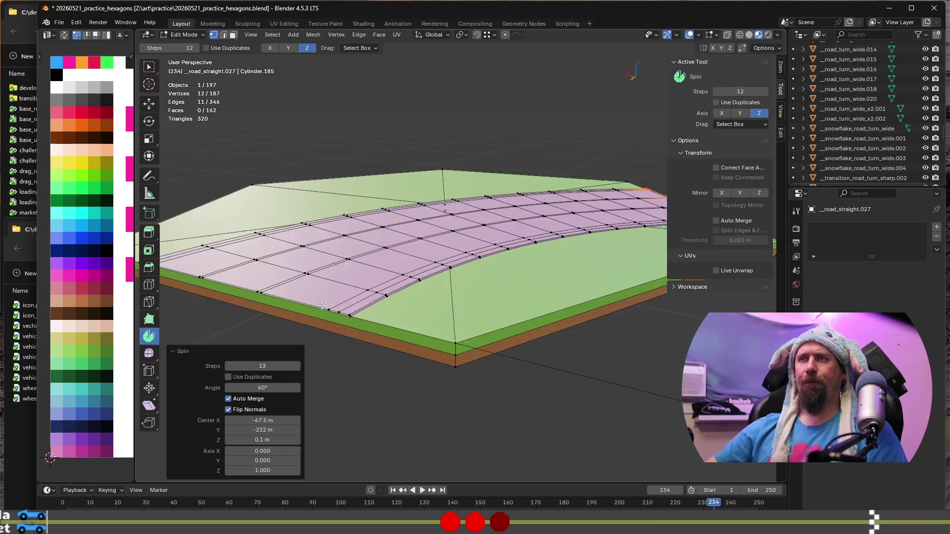
middle_drag(322, 305, 411, 307)
click(412, 306)
key(l)
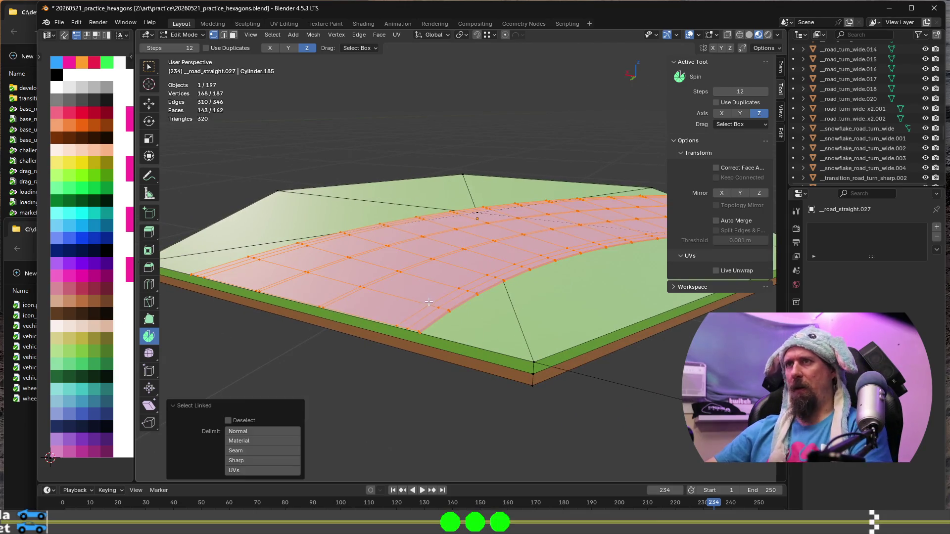
Step: Move the road's UVs to a gray swatch, then pick one edge loop across the road
key(g)
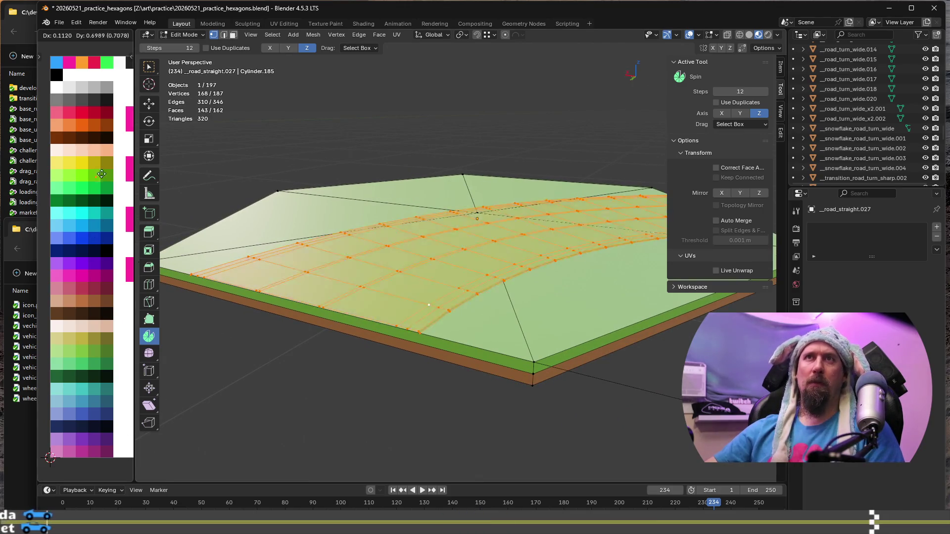
click(94, 98)
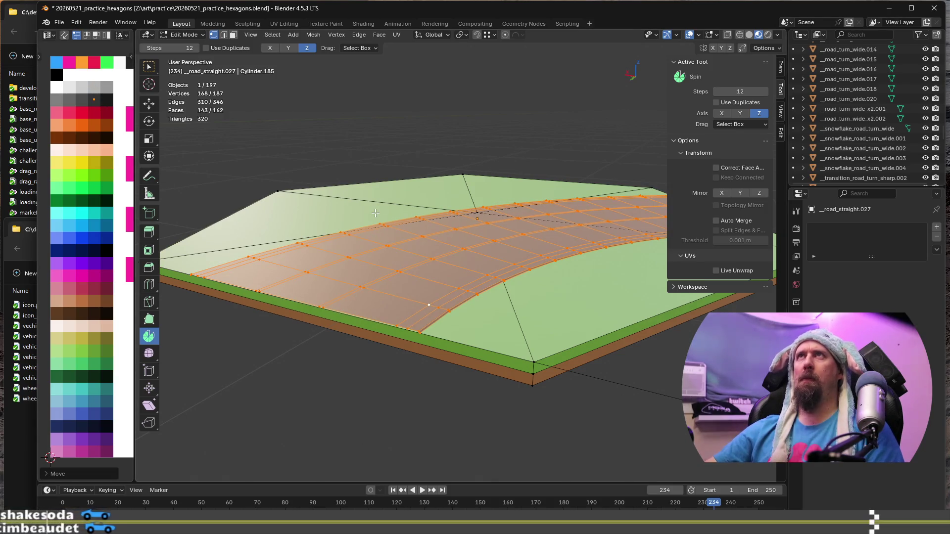
middle_drag(375, 214, 378, 261)
key(Tab)
key(Tab)
mouse_move(392, 385)
middle_down()
mouse_move(438, 374)
mouse_move(418, 364)
middle_up()
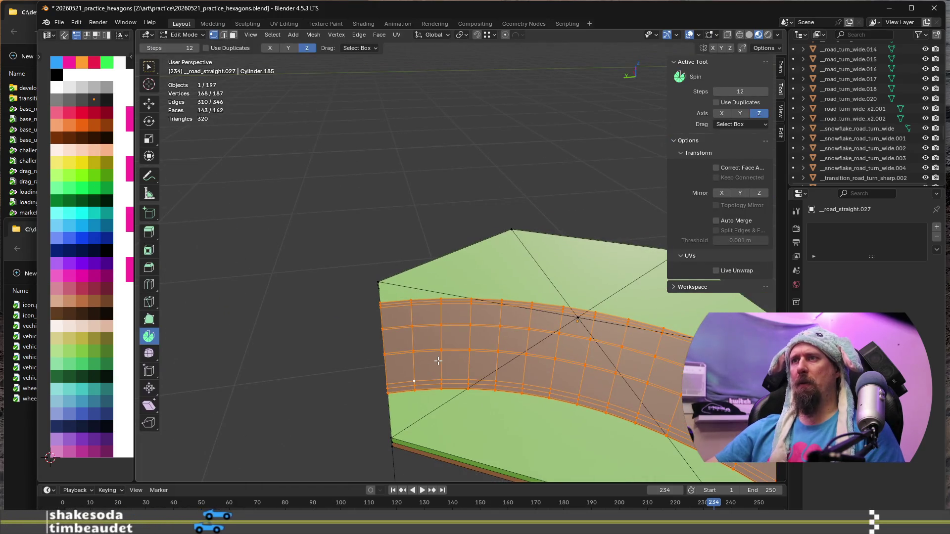
alt+click(497, 362)
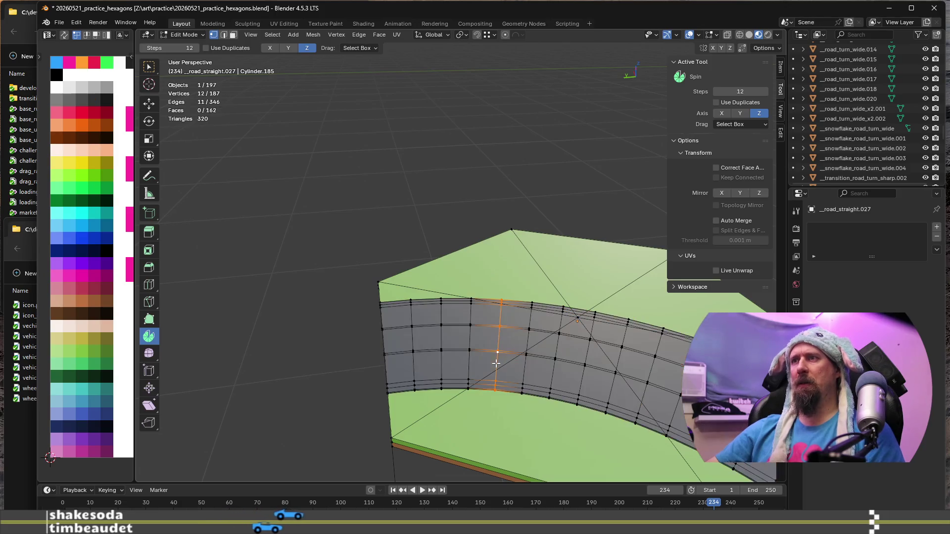
Step: Add a second road edge loop to the selection and view the road head-on
middle_drag(535, 373, 312, 255)
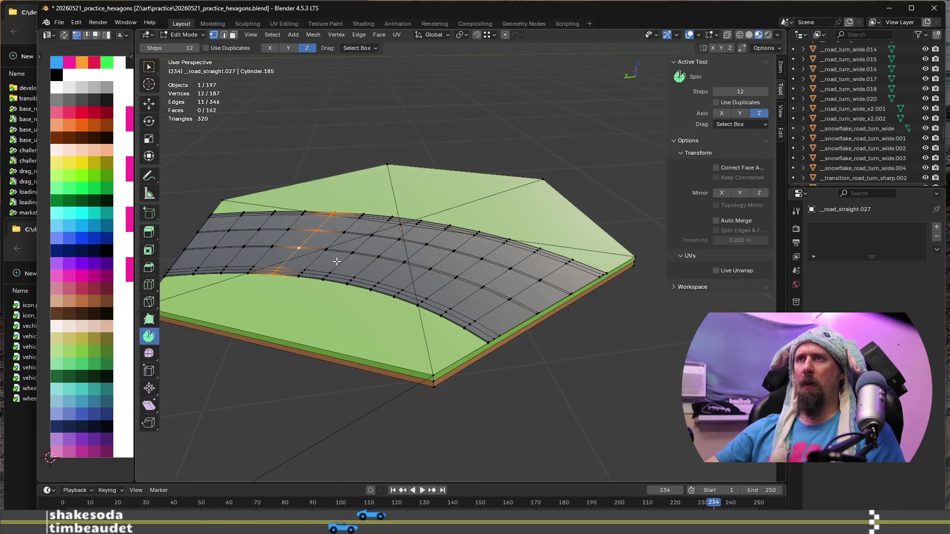
alt+shift+click(397, 271)
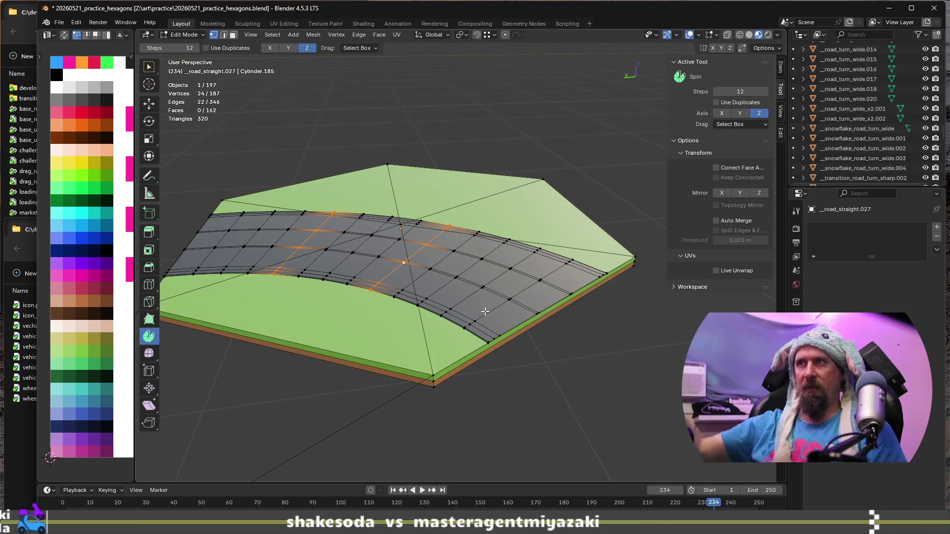
middle_drag(485, 312, 434, 301)
middle_drag(445, 323, 438, 301)
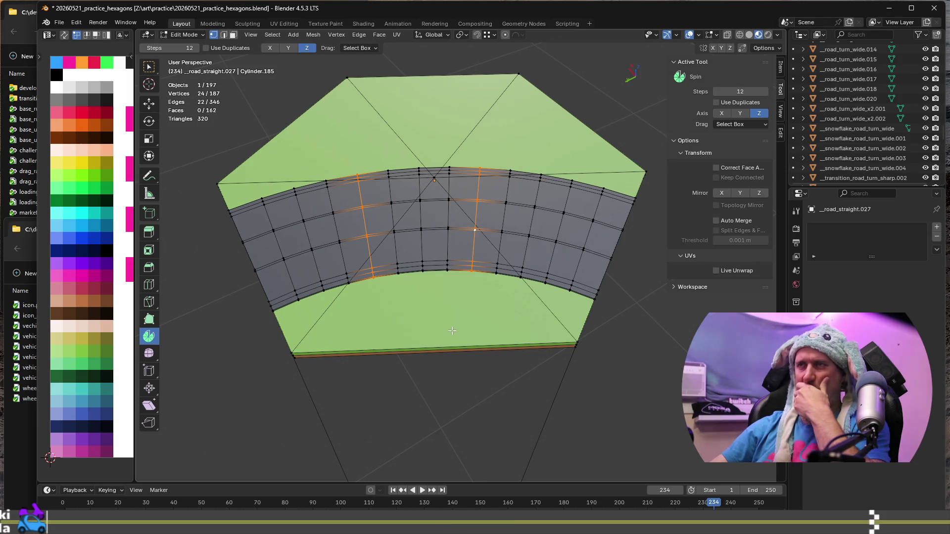
Step: Extend the selection to the full road strip and delete it, leaving the bare 31-vertex hexagon
key(ctrl+l)
key(ctrl+i)
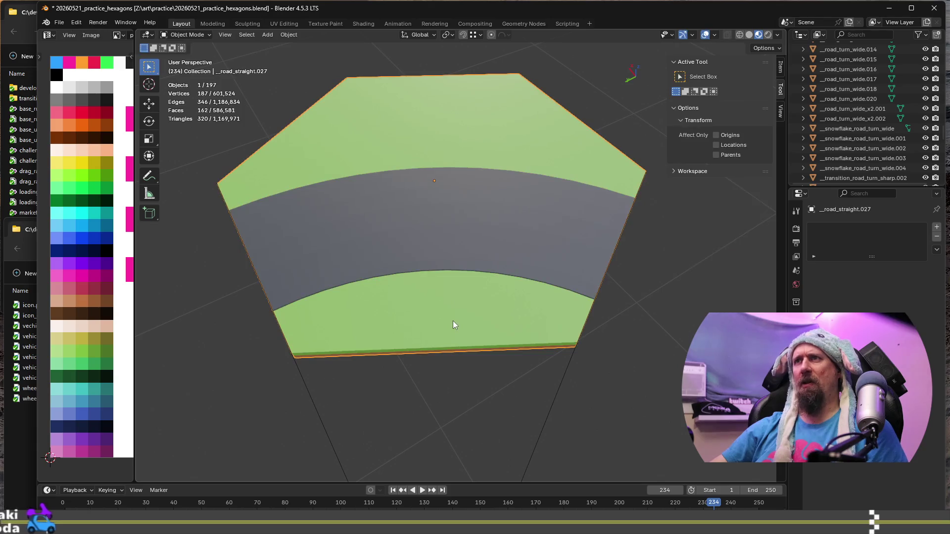
key(ctrl+i)
key(ctrl+l)
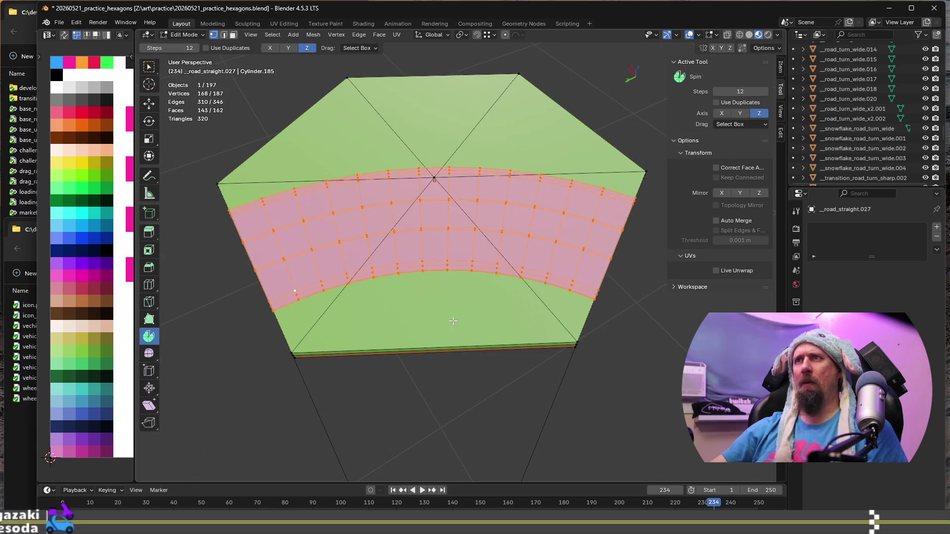
key(ctrl+i)
key(shift+h)
click(269, 329)
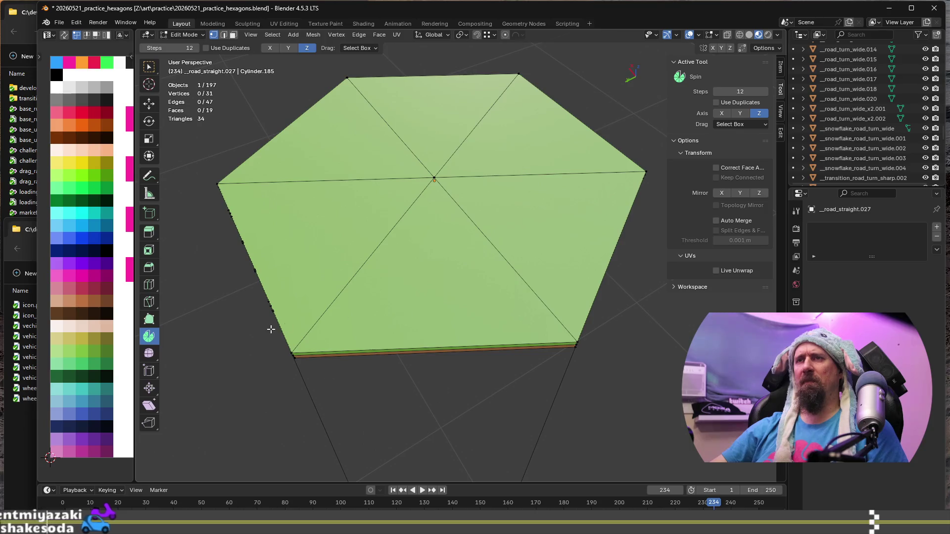
Step: Reselect the 12 profile vertices and spin them into a 60°, 12-step curved road strip
middle_drag(269, 329, 253, 318)
key(ctrl+z)
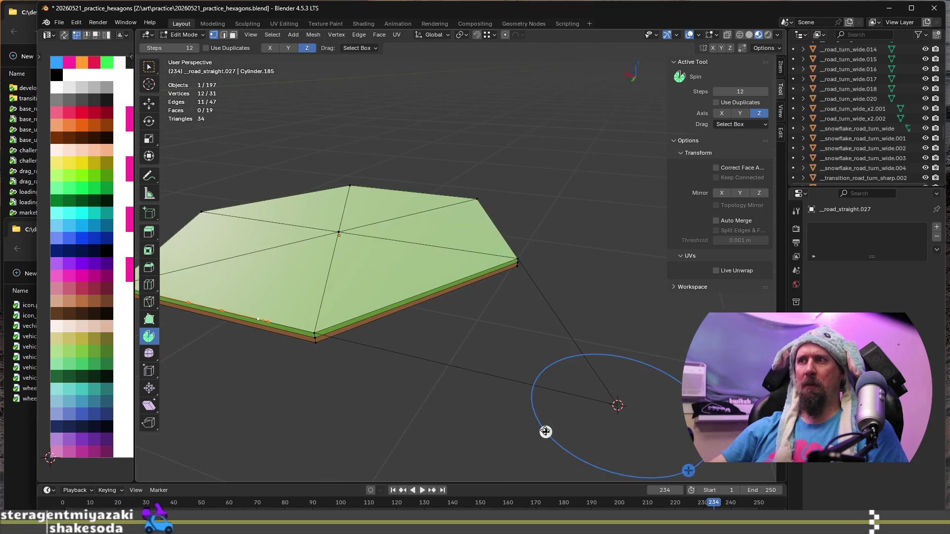
drag(545, 432, 558, 383)
double_click(262, 387)
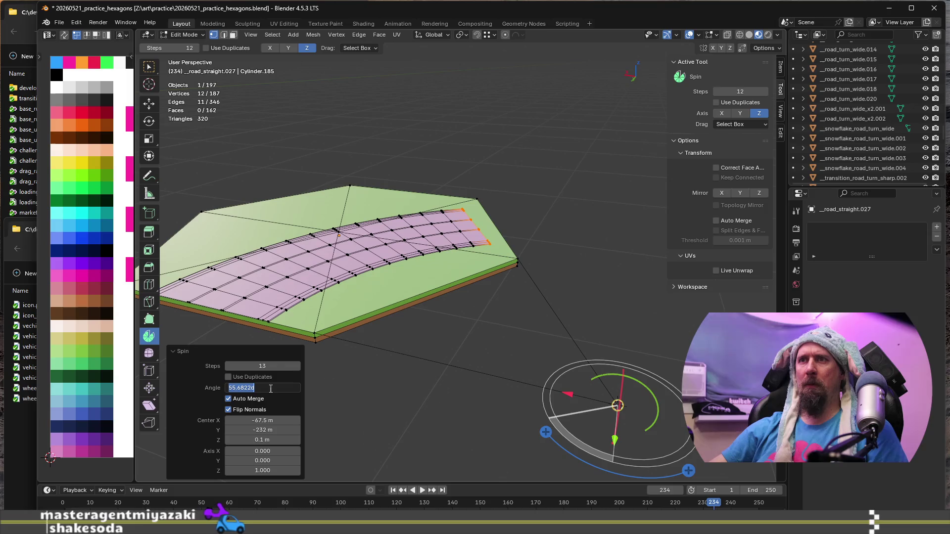
text(60)
key(Return)
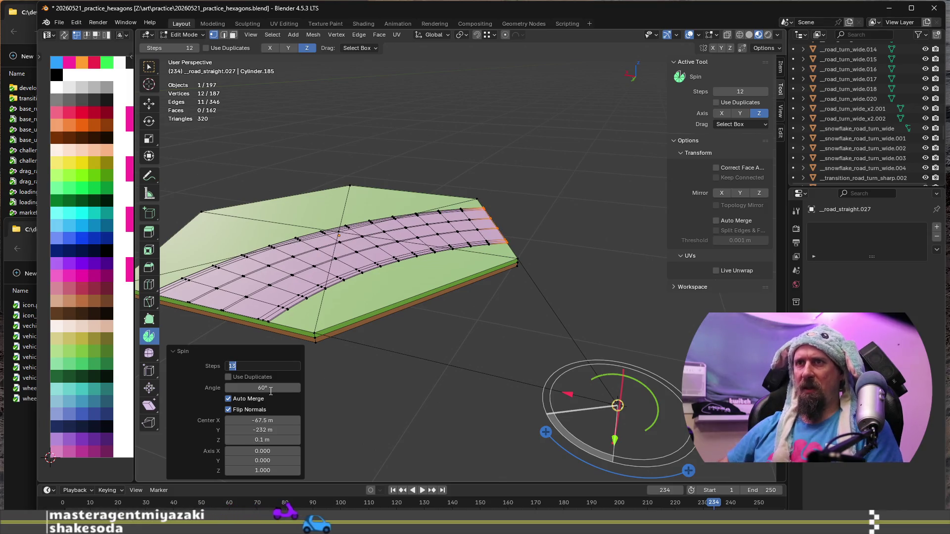
double_click(262, 366)
text(12)
key(Return)
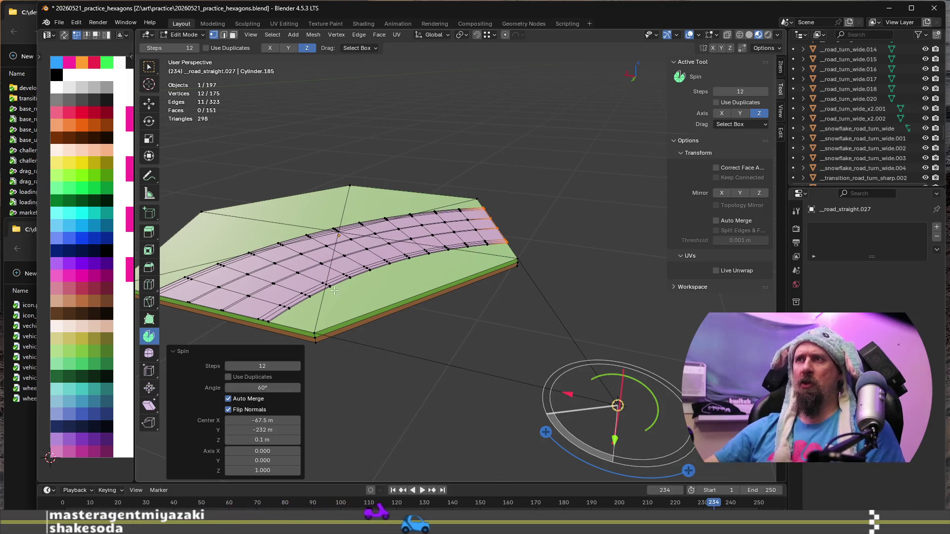
Step: From a frontal view, select a vertex and an edge loop across the new road
middle_drag(397, 334, 323, 270)
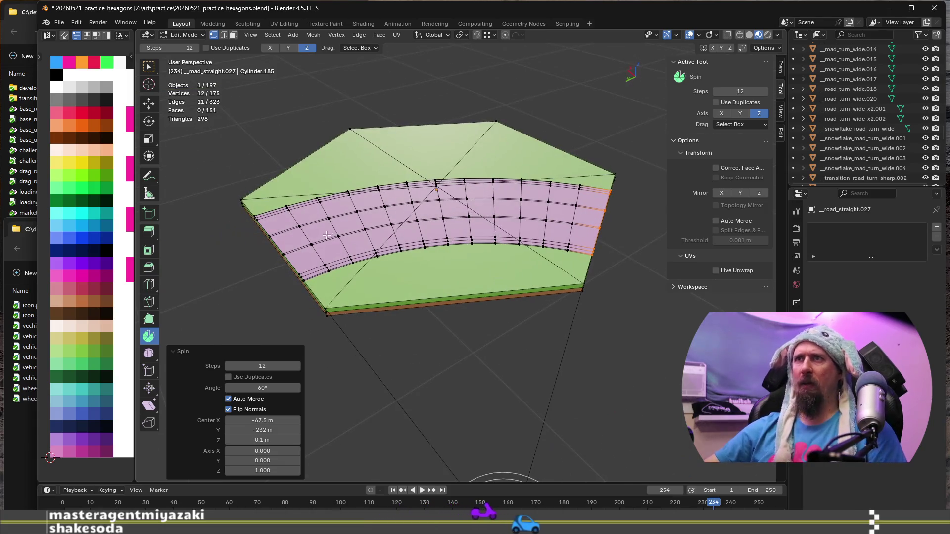
click(323, 271)
alt+click(348, 244)
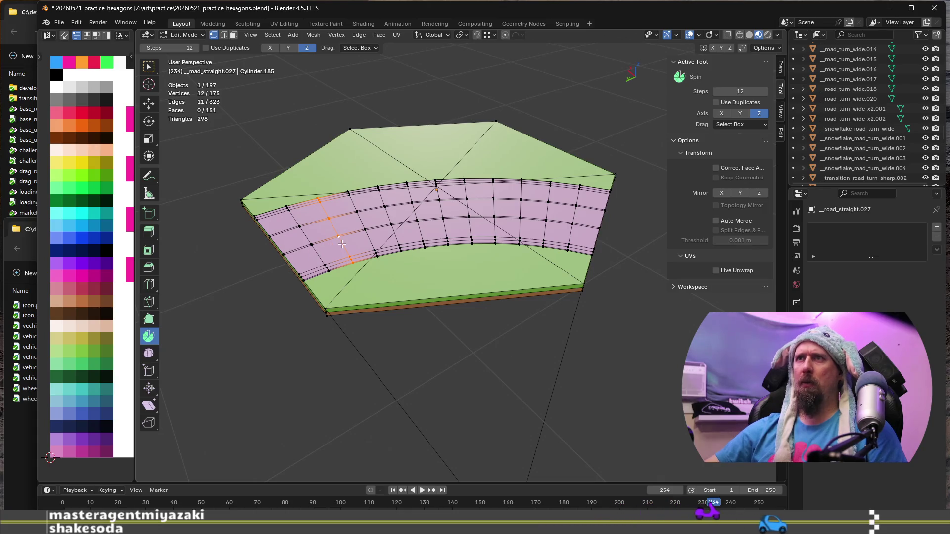
Step: Pick the road's cross edge loops and deselect stray vertices until only two loops remain
alt+click(395, 228)
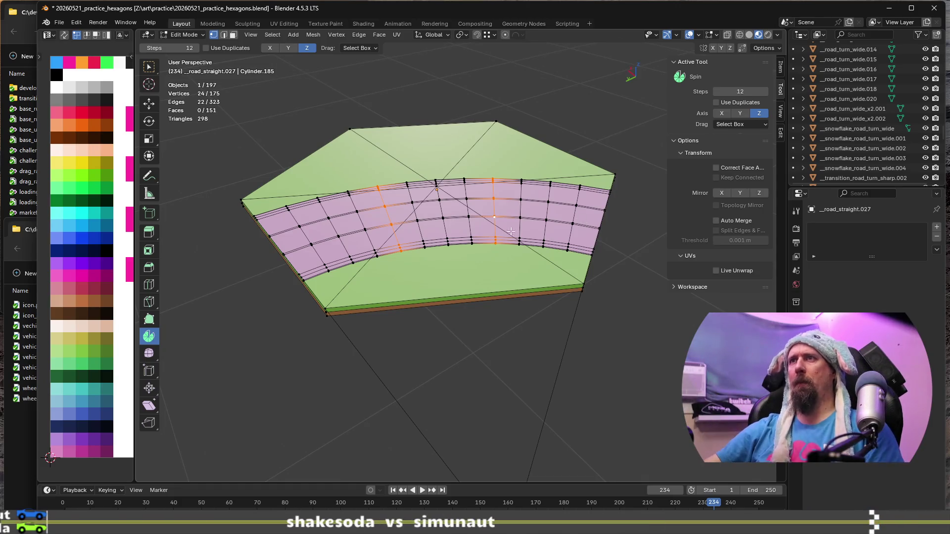
scroll(379, 287, up, 4)
mouse_move(379, 287)
middle_down()
mouse_move(458, 334)
mouse_move(465, 359)
middle_up()
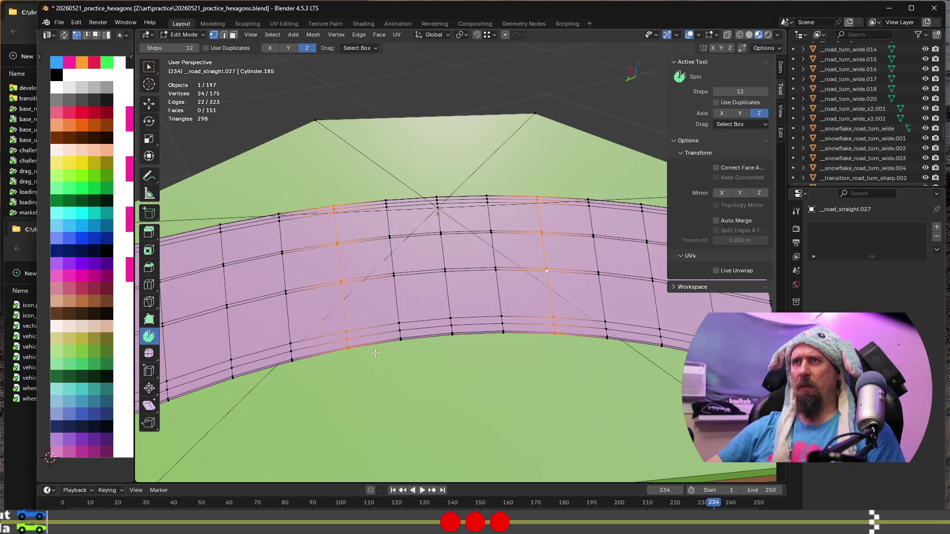
scroll(354, 354, up, 2)
shift+click(346, 327)
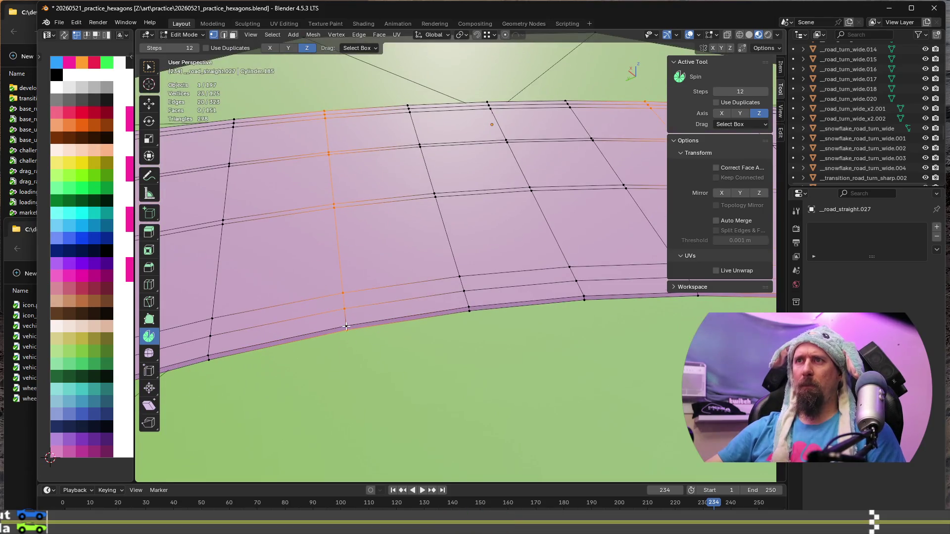
scroll(346, 327, down, 1)
scroll(347, 327, down, 2)
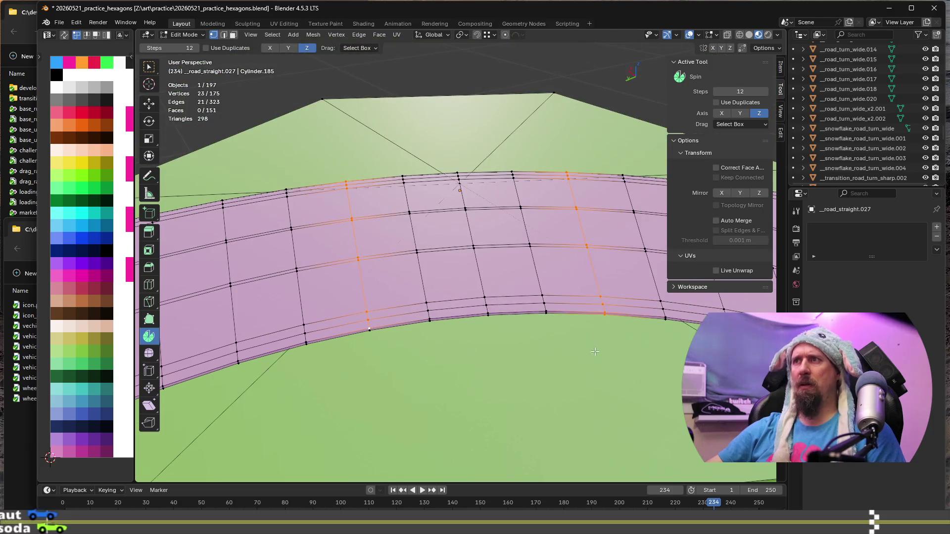
shift+click(604, 317)
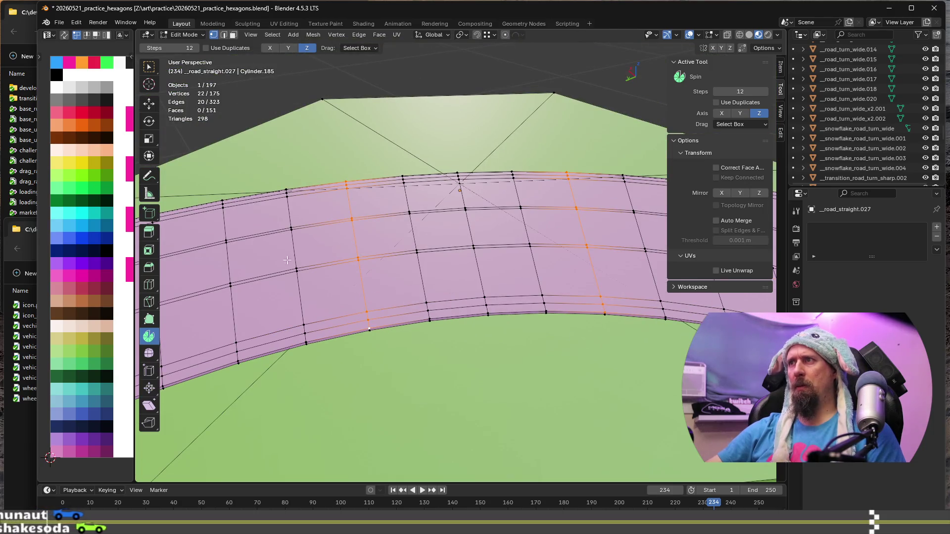
mouse_move(605, 316)
middle_down()
mouse_move(450, 275)
mouse_move(374, 301)
mouse_move(542, 369)
middle_up()
scroll(373, 301, up, 2)
shift+click(373, 301)
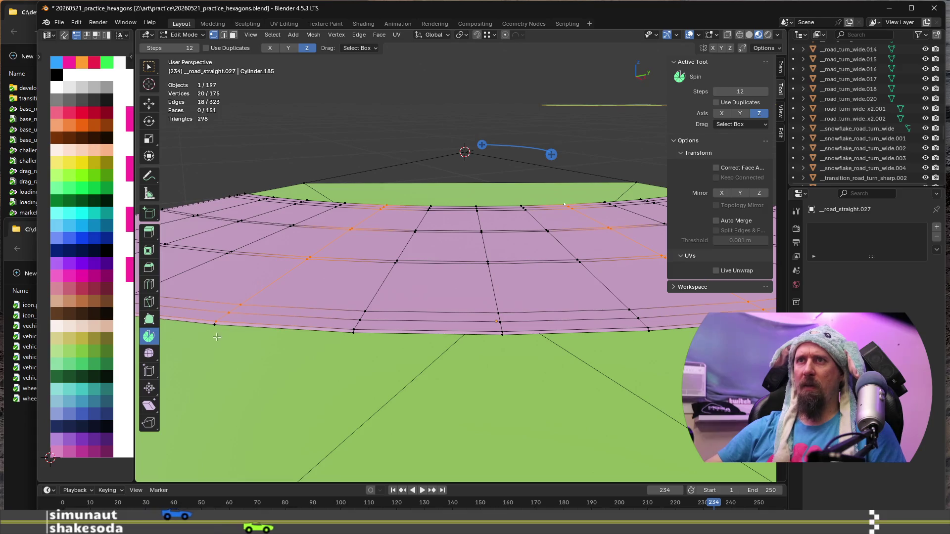
middle_drag(216, 338, 287, 375)
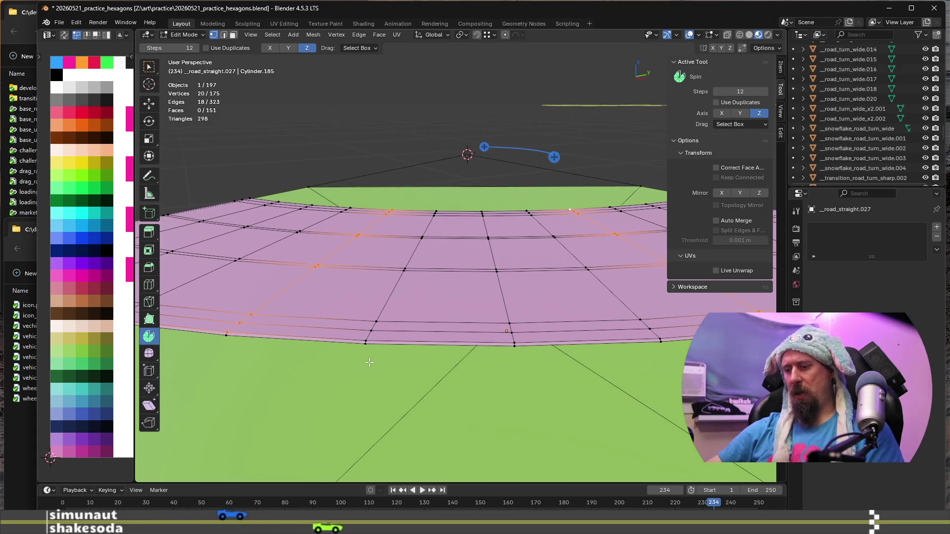
Step: Bevel the selected crossing edge loops (Ctrl+B) to a 0.025 m width, then inspect the strips from several angles
key(ctrl+b)
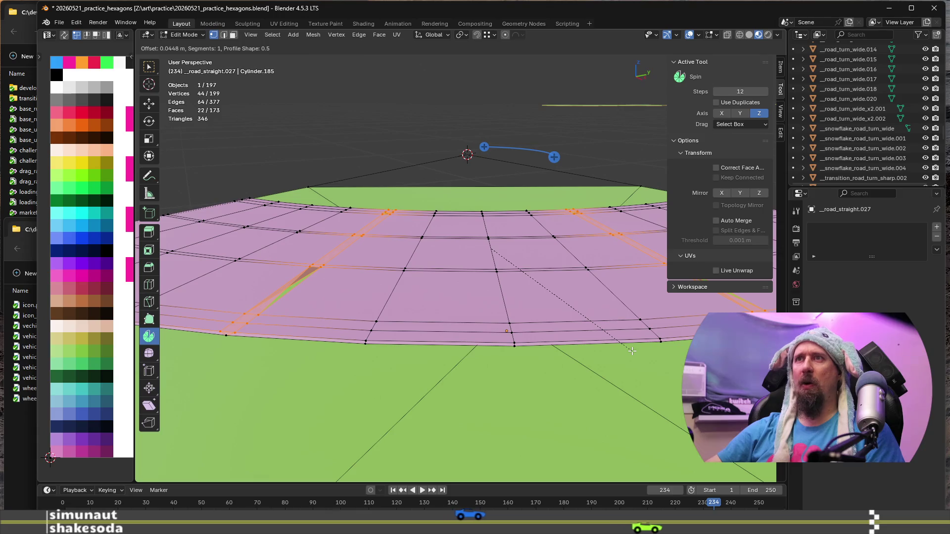
text(0)
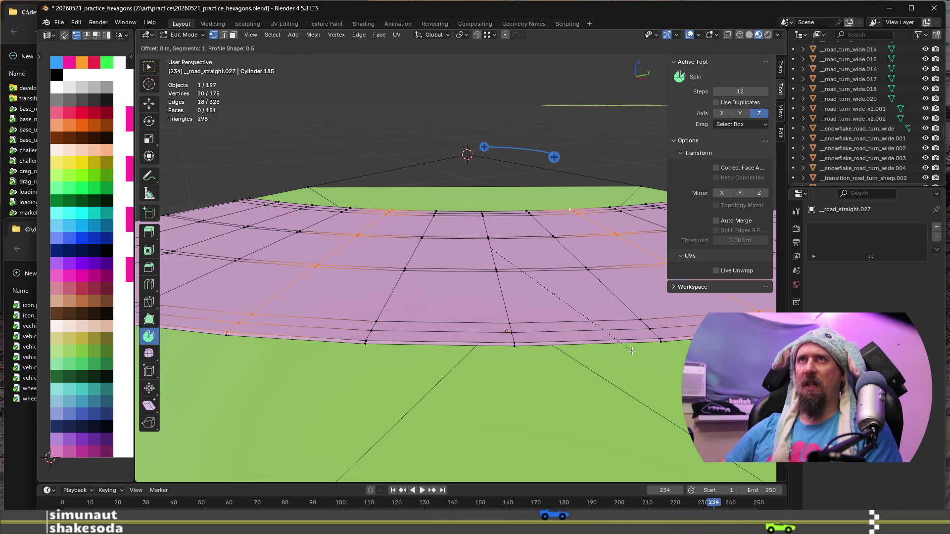
text(.025)
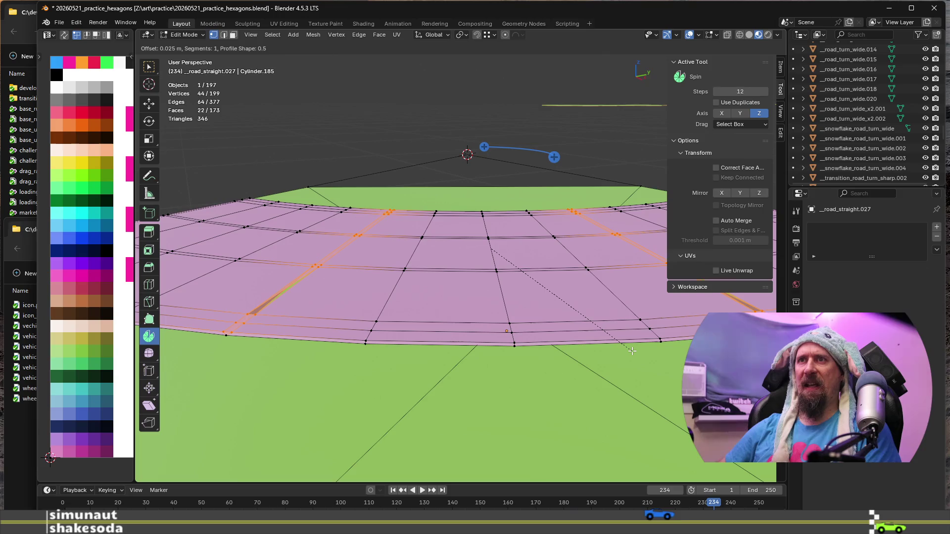
key(Return)
middle_drag(464, 316, 482, 318)
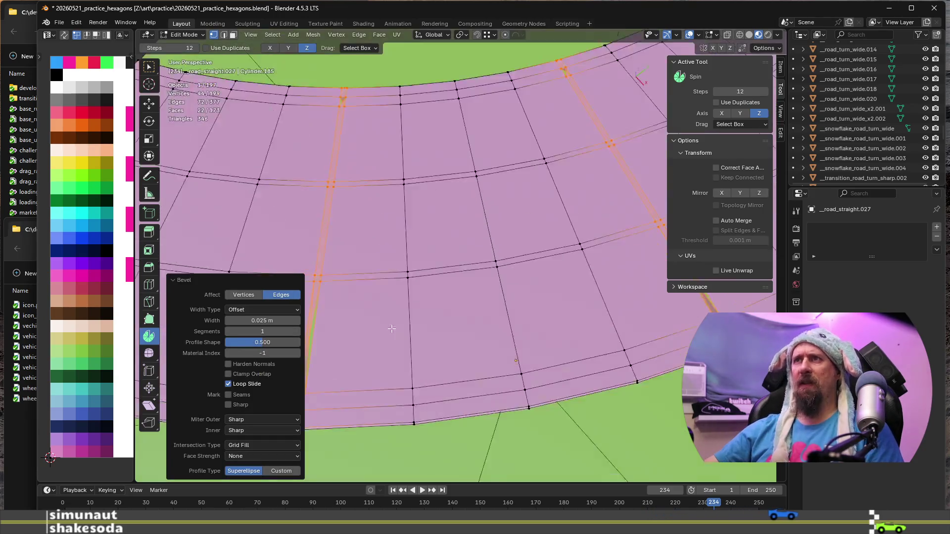
scroll(486, 316, up, 2)
scroll(501, 312, up, 1)
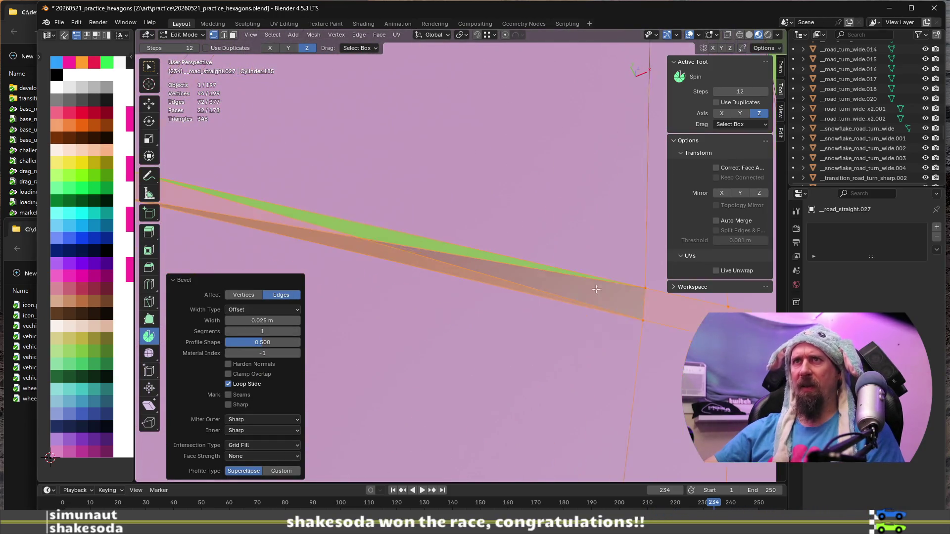
scroll(516, 306, up, 2)
mouse_move(518, 306)
middle_down()
mouse_move(460, 334)
mouse_move(472, 324)
middle_up()
scroll(472, 324, down, 1)
middle_drag(524, 341, 488, 369)
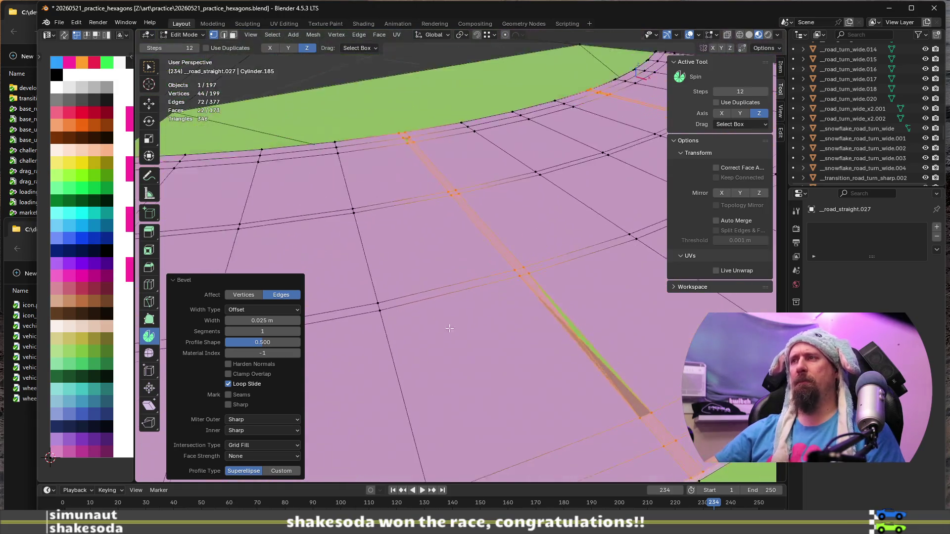
mouse_move(559, 422)
middle_down()
mouse_move(548, 318)
mouse_move(569, 343)
mouse_move(520, 319)
mouse_move(470, 312)
middle_up()
middle_drag(464, 188, 486, 230)
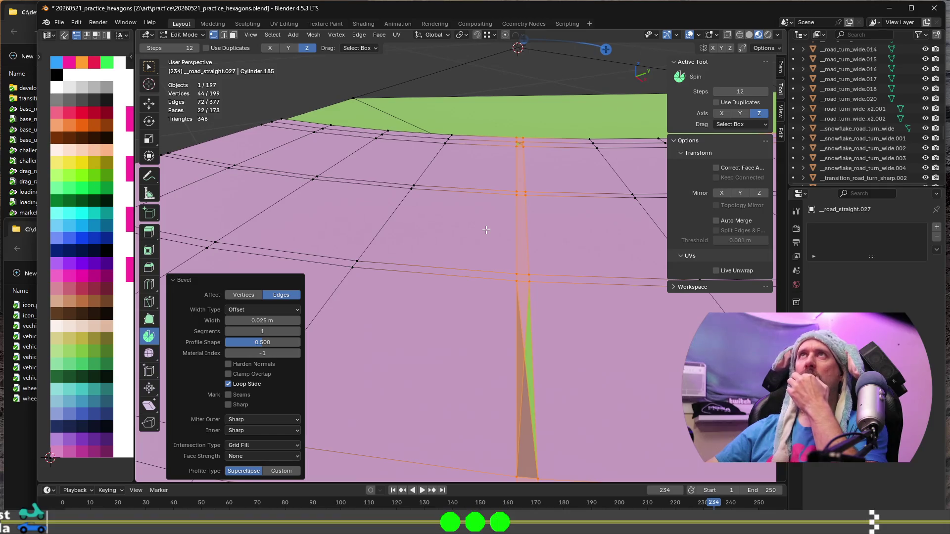
mouse_move(486, 231)
middle_down()
mouse_move(309, 242)
mouse_move(212, 218)
middle_up()
scroll(548, 186, up, 3)
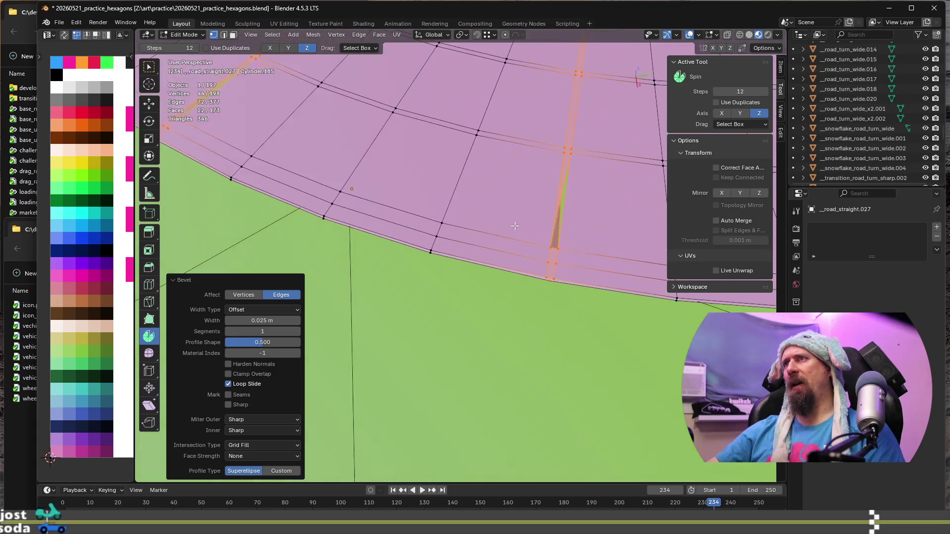
scroll(553, 193, up, 2)
scroll(561, 202, up, 2)
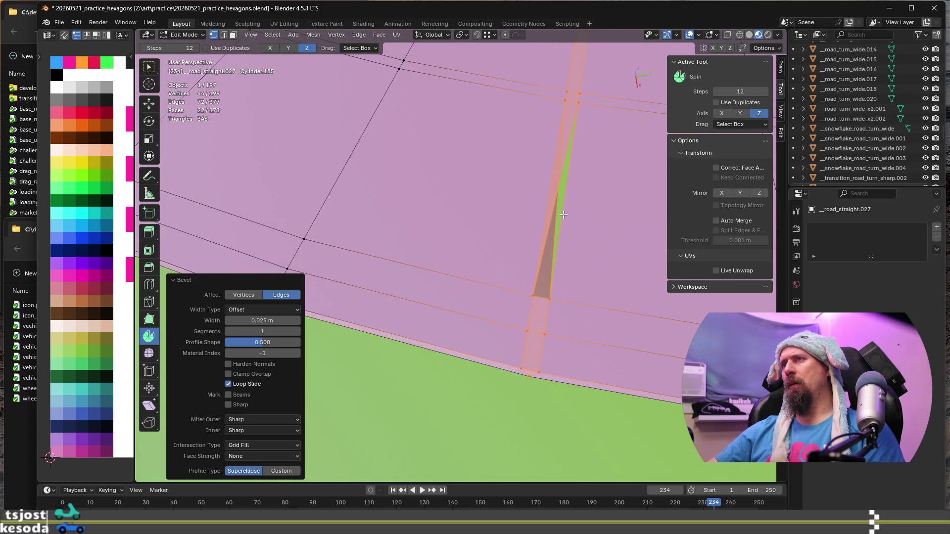
Step: Clear the selection, pick the thin sliver face in the first beveled strip and delete it as Faces
key(alt+a)
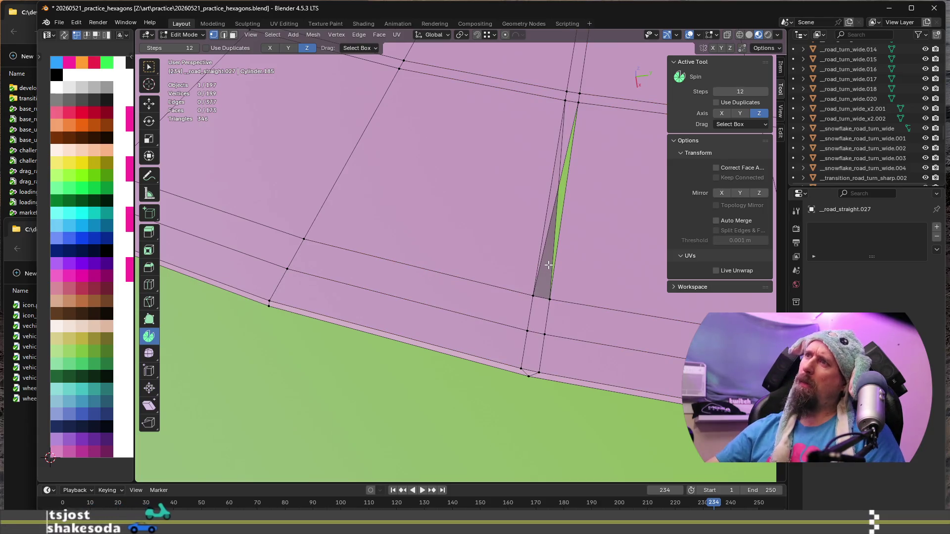
middle_drag(548, 264, 483, 239)
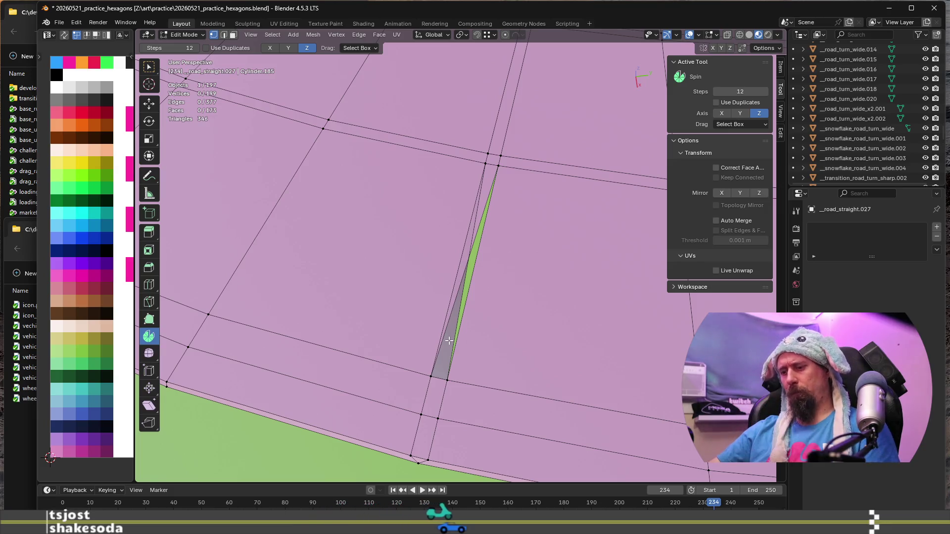
click(453, 320)
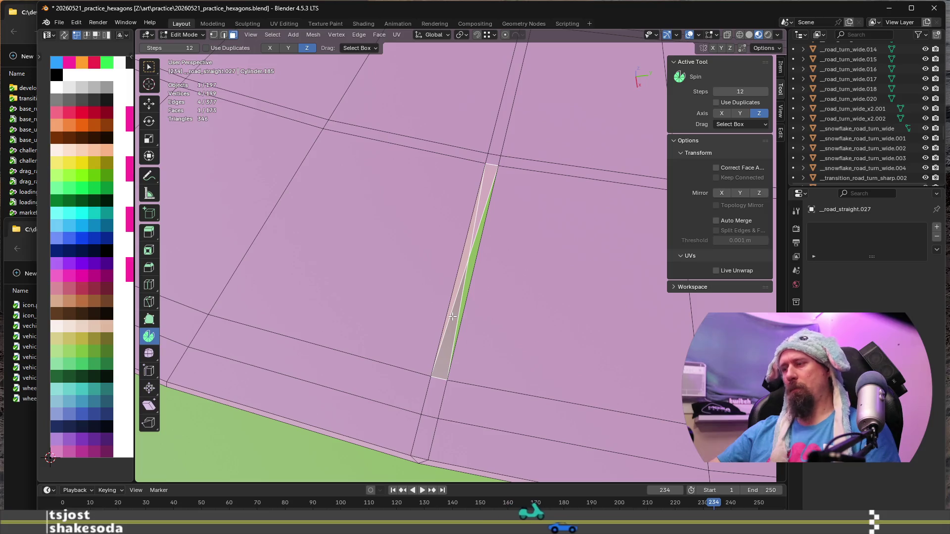
key(x)
click(452, 337)
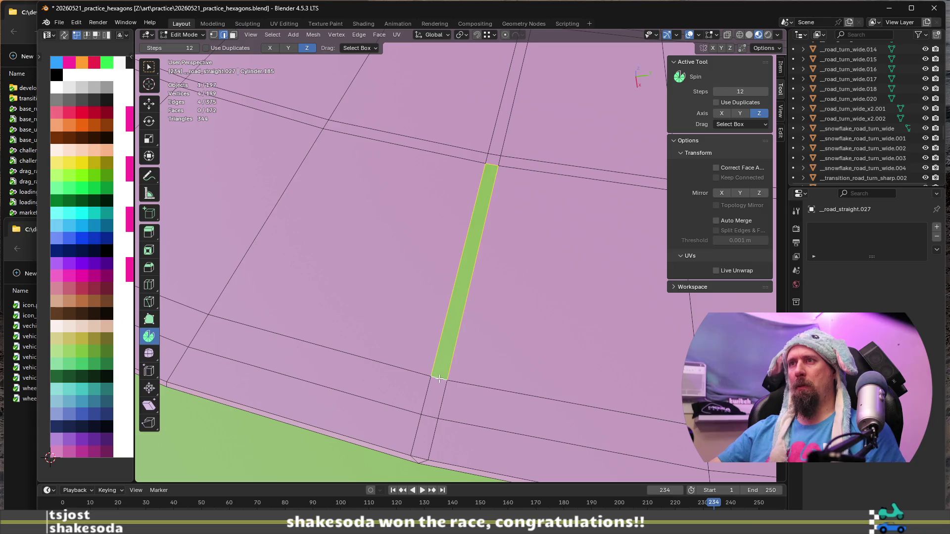
scroll(443, 369, down, 5)
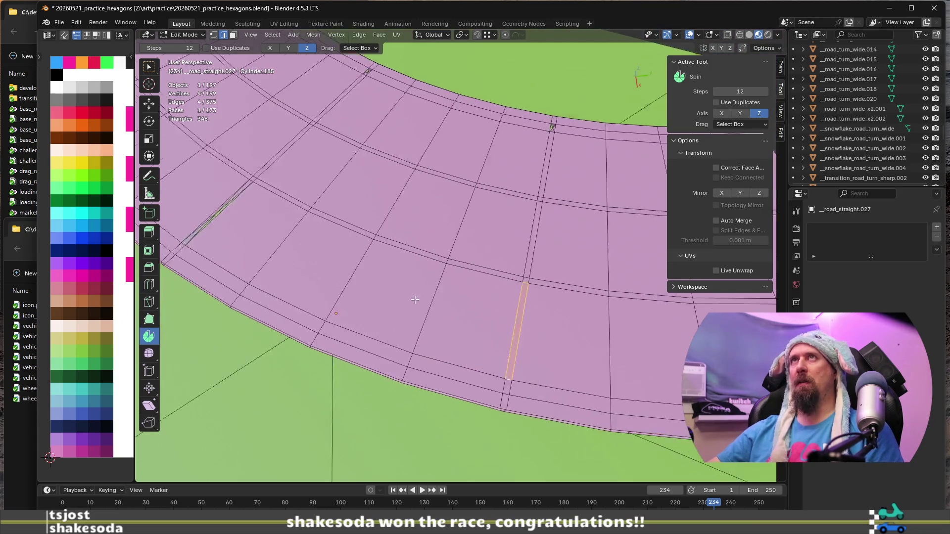
Step: Find the second beveled strip, select its sliver face and delete it as Faces
mouse_move(443, 369)
middle_down()
mouse_move(428, 310)
mouse_move(428, 367)
middle_up()
scroll(429, 311, up, 5)
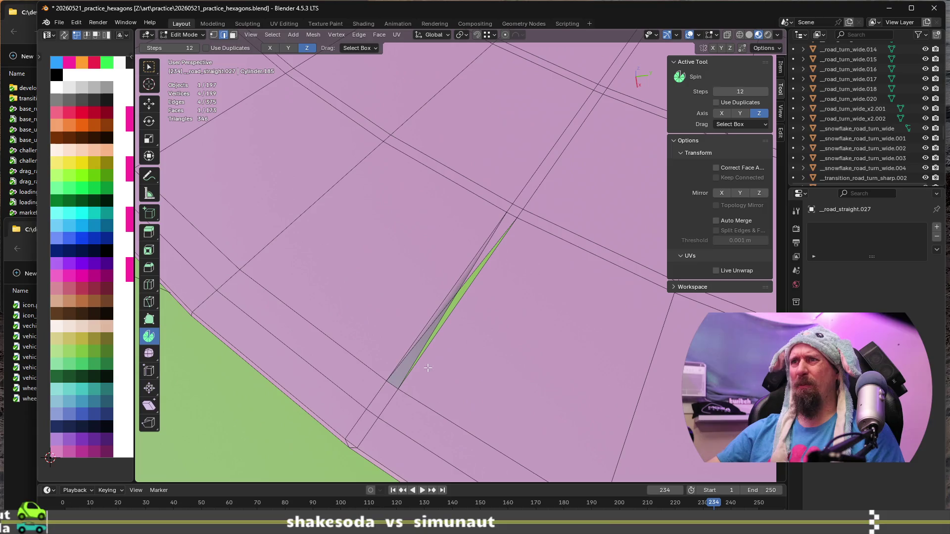
click(401, 371)
click(403, 370)
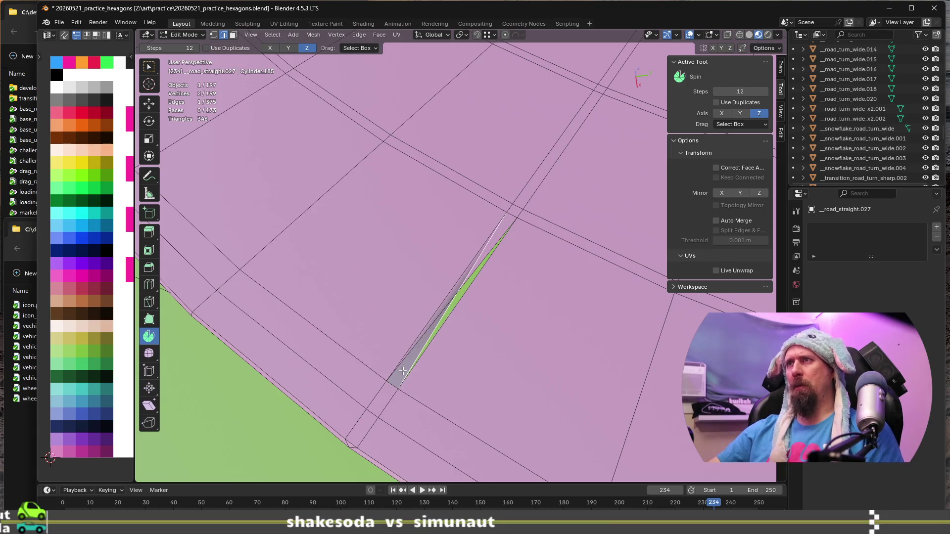
key(alt+a)
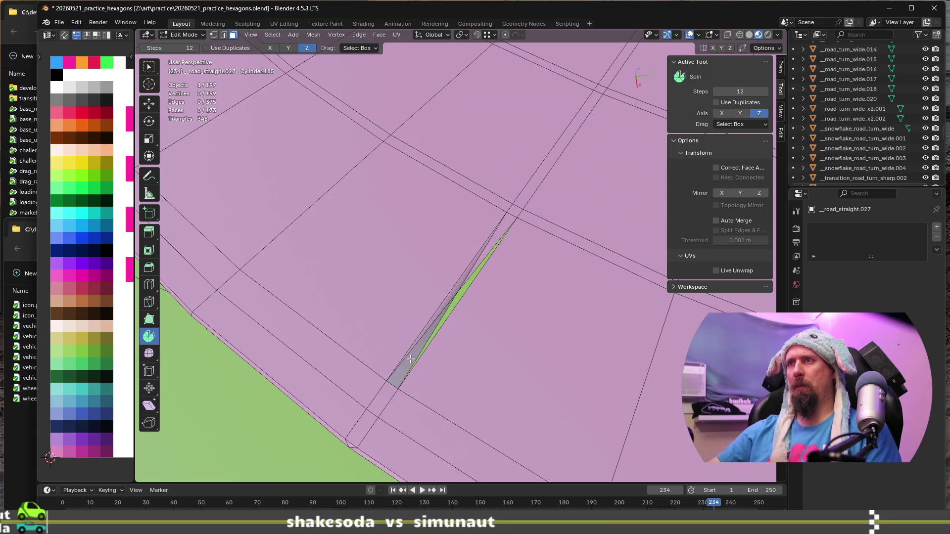
click(411, 359)
key(x)
click(411, 360)
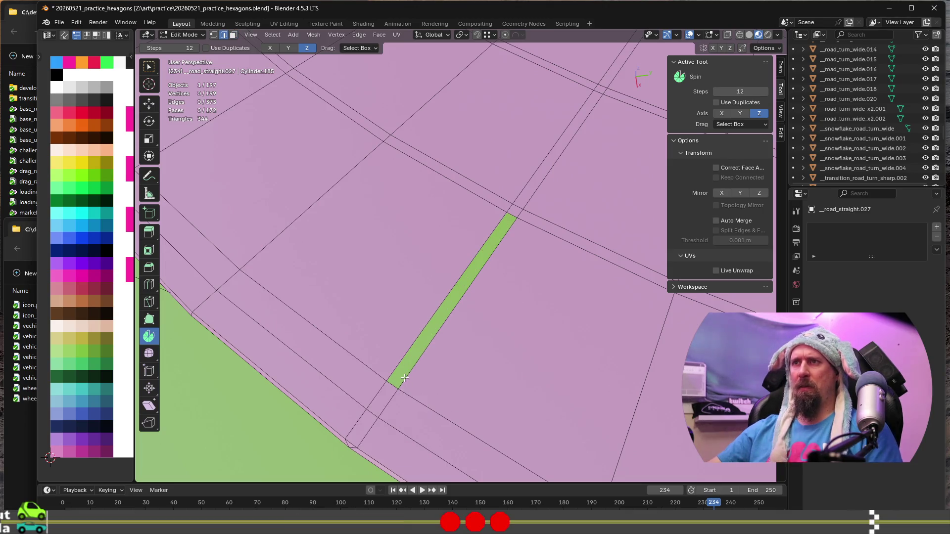
scroll(473, 327, down, 5)
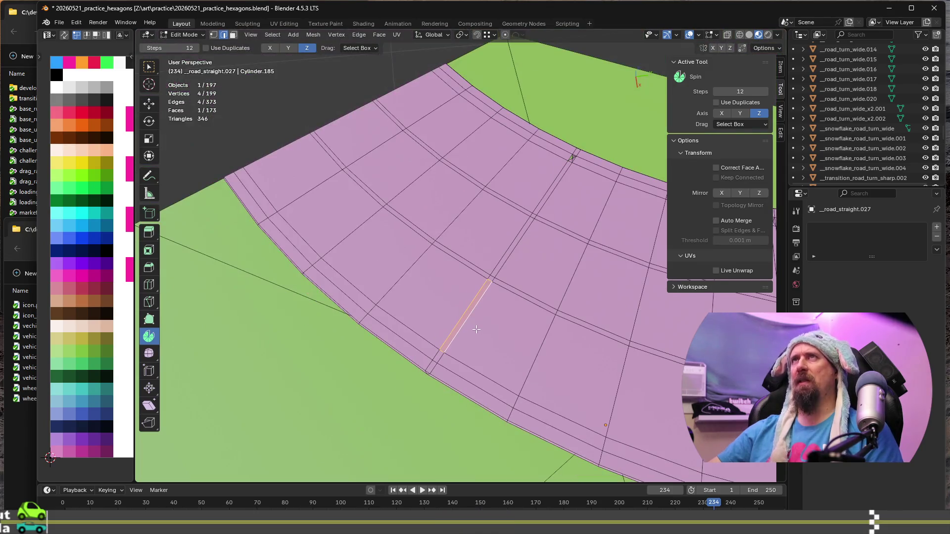
Step: Pan across the road and select a short edge on it for the next operation
shift+middle_drag(554, 342, 417, 318)
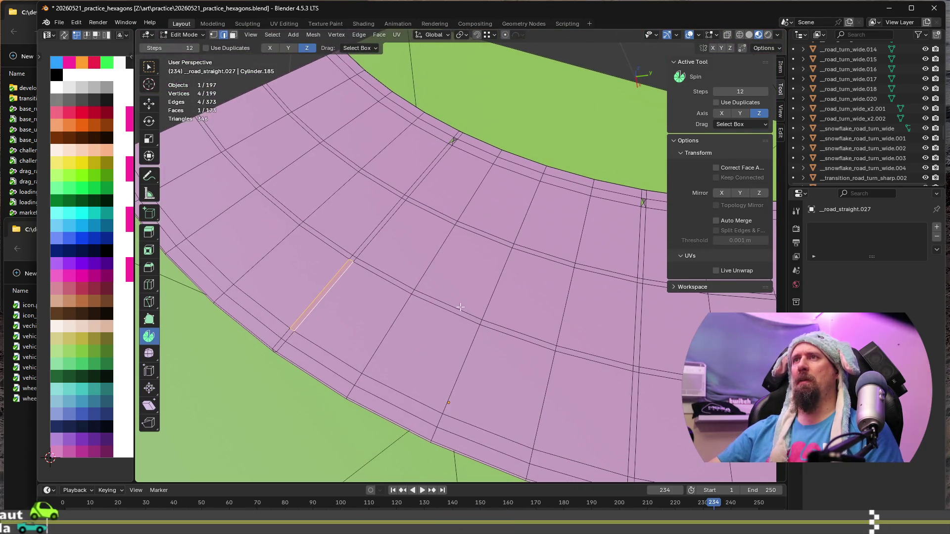
click(644, 203)
middle_drag(645, 203, 575, 244)
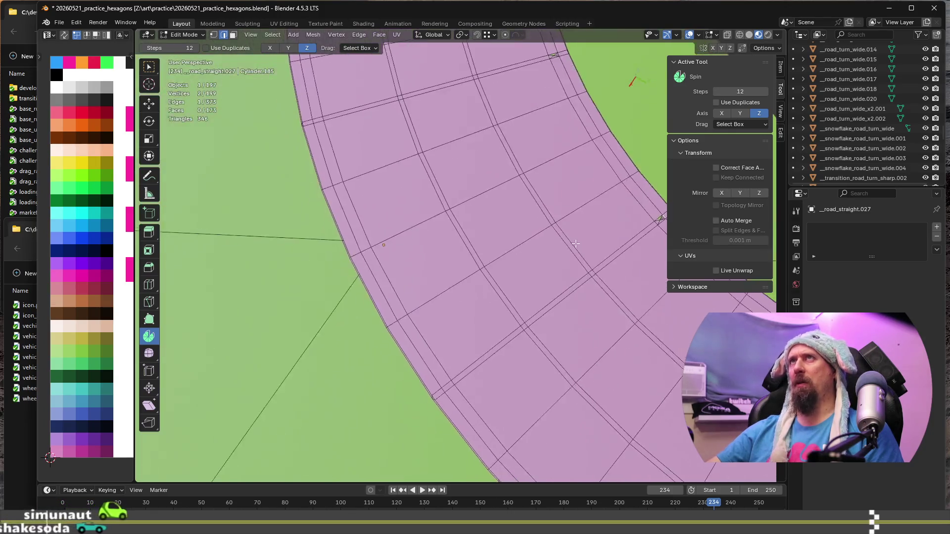